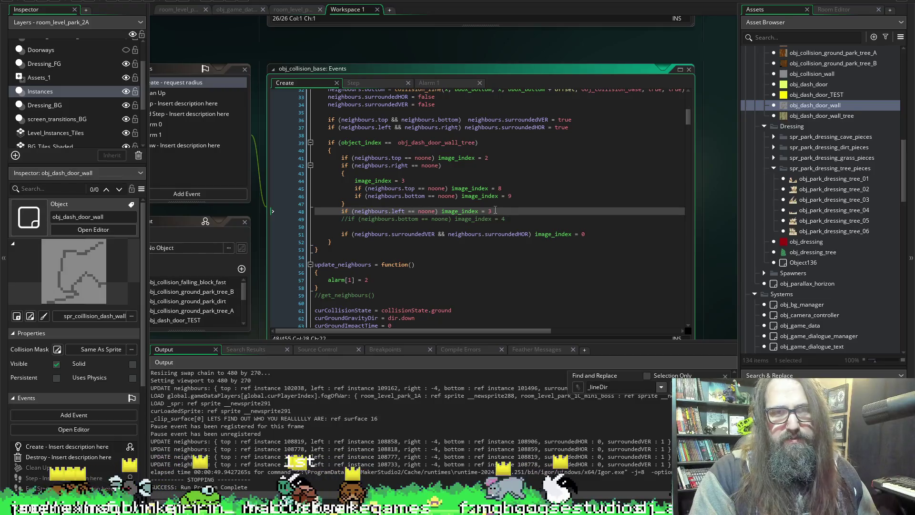
# - Set line 48's left-neighbour image_index to 1 and launch a test run of the game
pyautogui.write('1')
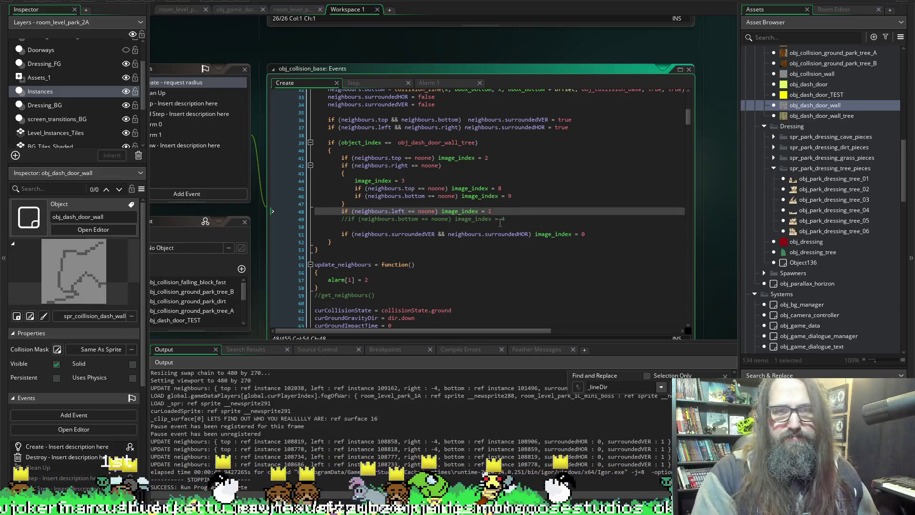
pyautogui.click(126, 1)
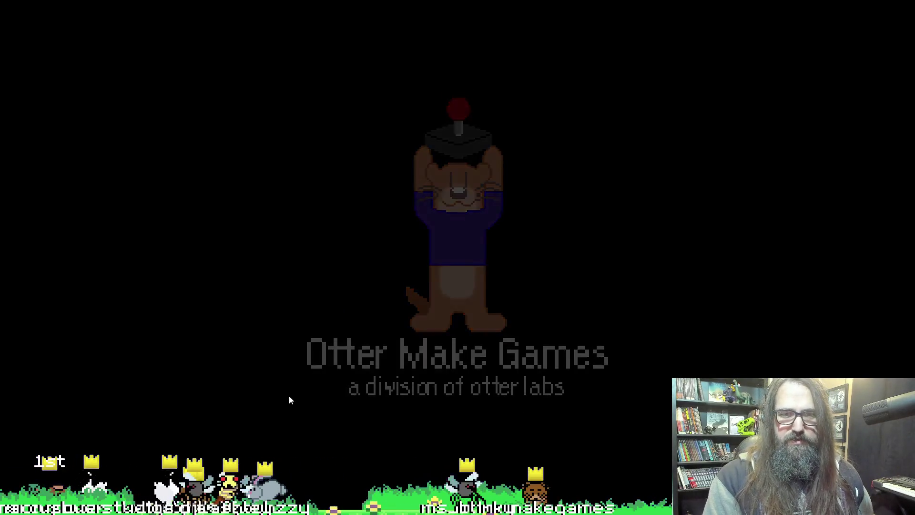
# - Play into the level, rerun the game with F5, and show the tree walls windowed
pyautogui.press('Return')
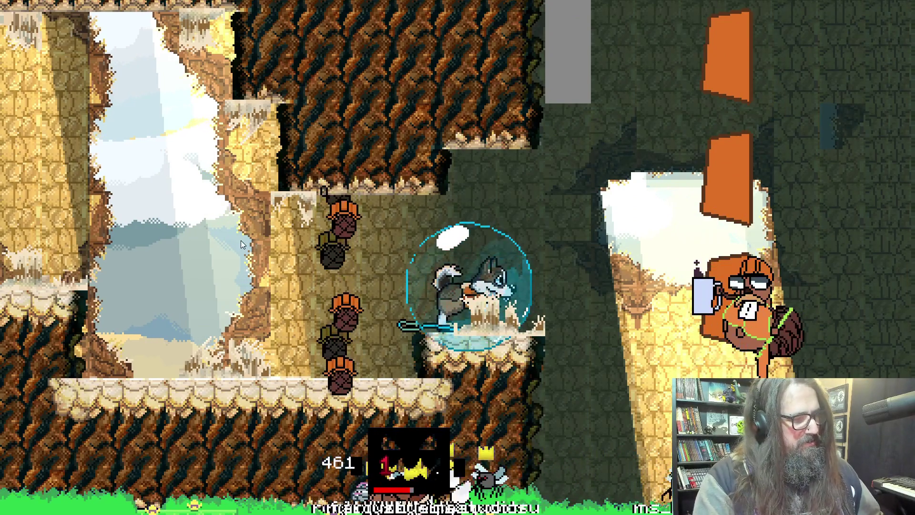
pyautogui.hotkey('alt', 'Return')
pyautogui.hotkey('alt', 'Tab')
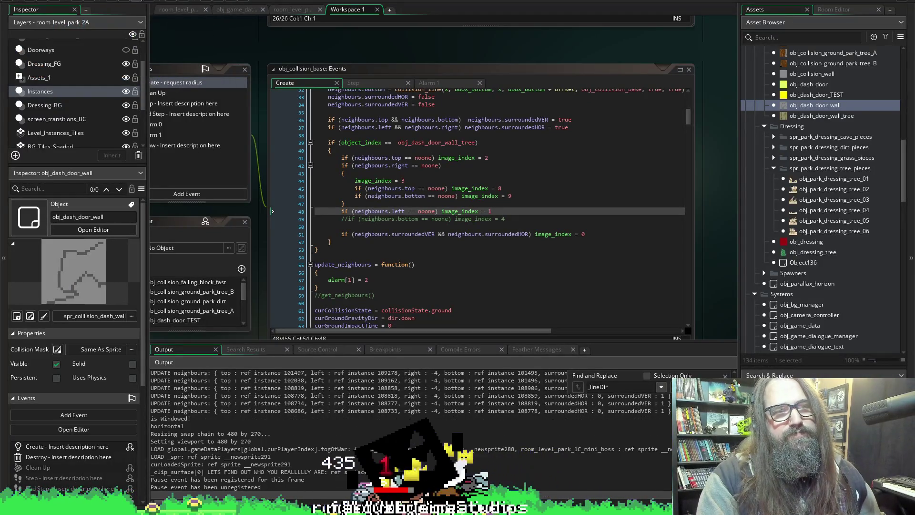
pyautogui.press('F5')
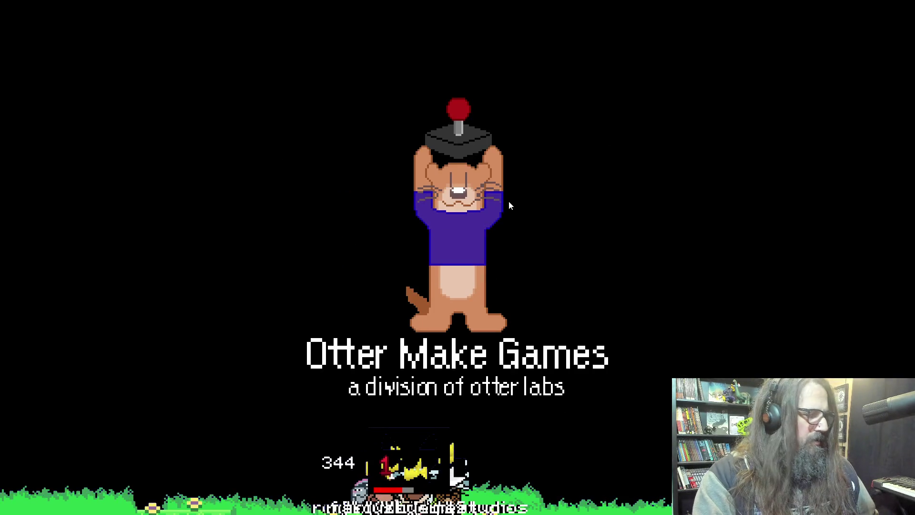
pyautogui.press('Return')
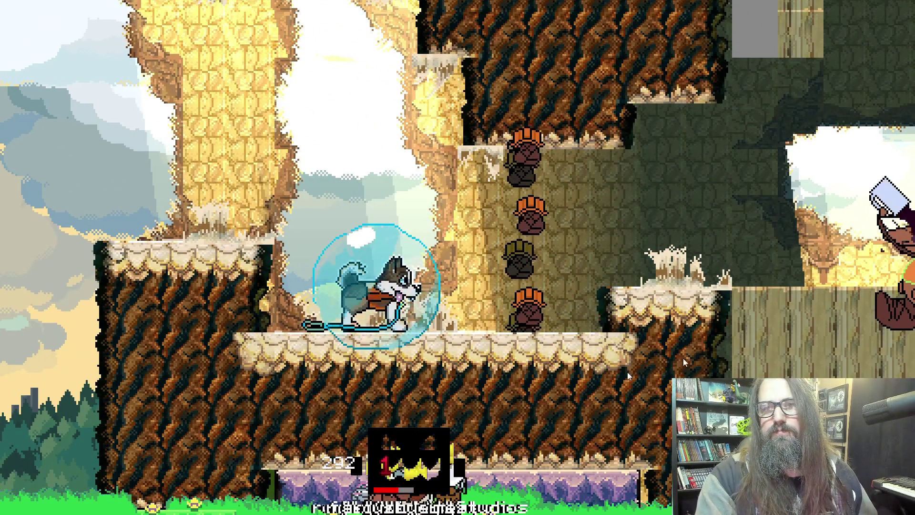
pyautogui.press('F11')
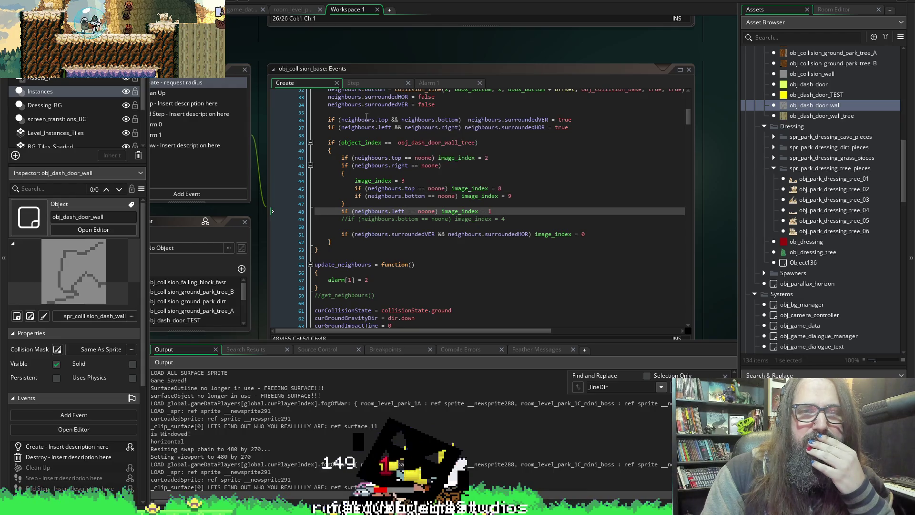
# - Check the types of the neighbours struct fields in the Create event code
pyautogui.moveTo(374, 121)
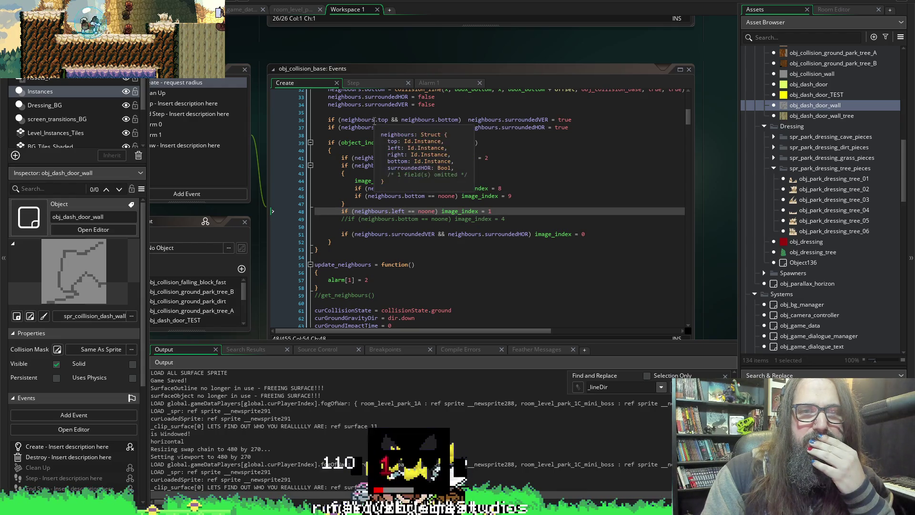
pyautogui.moveTo(453, 125)
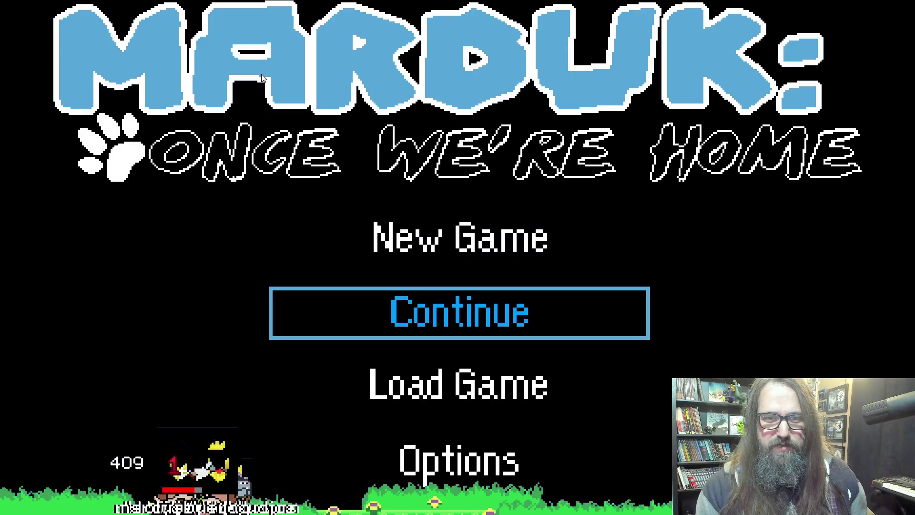
# - Continue into the level to inspect the tree walls, then return to the IDE
pyautogui.press('Return')
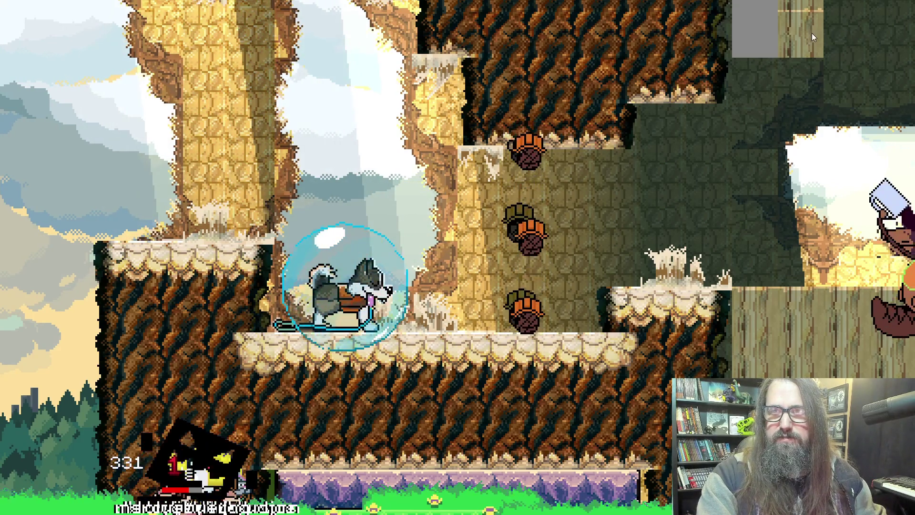
pyautogui.hotkey('alt', 'Tab')
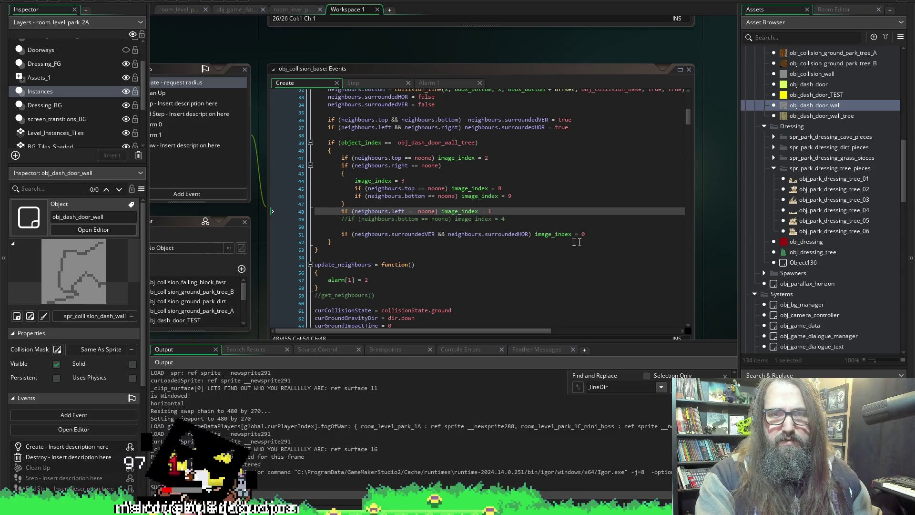
# - Comment out line 51's surrounded-case image_index reset with // and test-run the level
pyautogui.click(341, 236)
pyautogui.write('//')
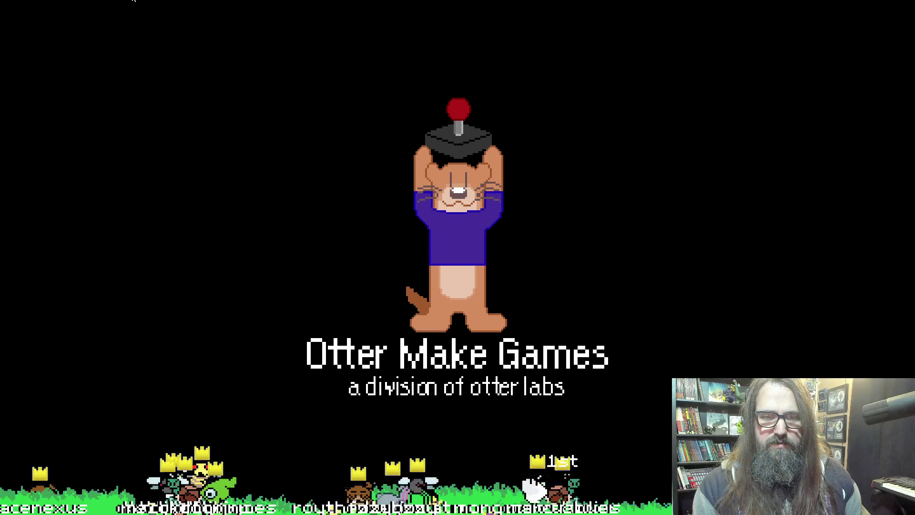
pyautogui.press('Return')
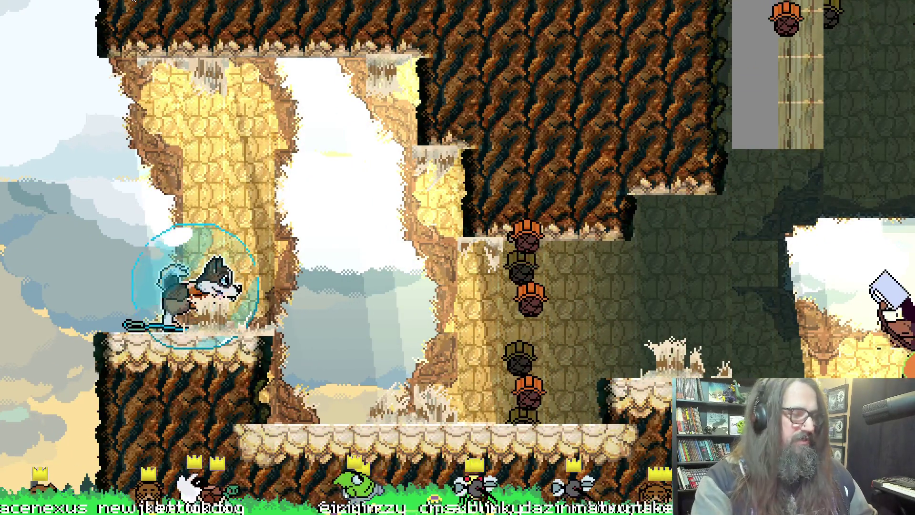
pyautogui.hotkey('alt', 'Tab')
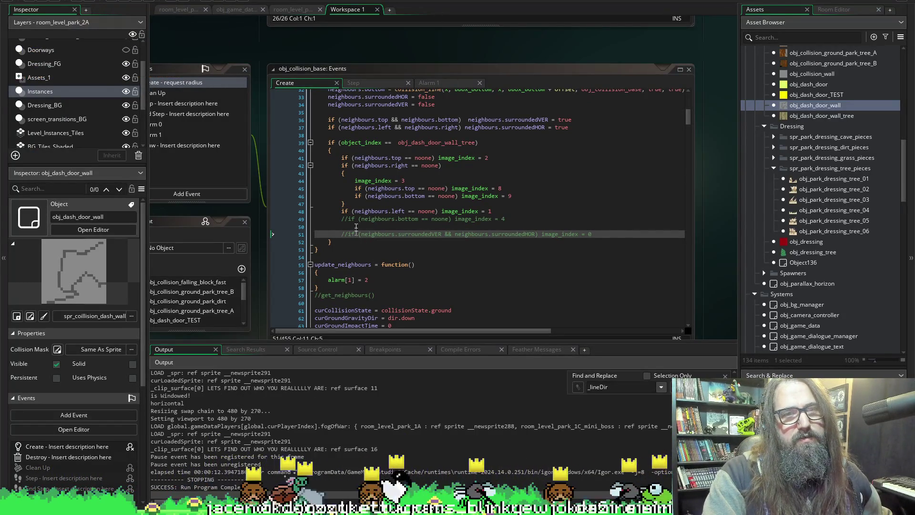
pyautogui.hscroll(-5, 301, 61)
pyautogui.hscroll(3, 285, 62)
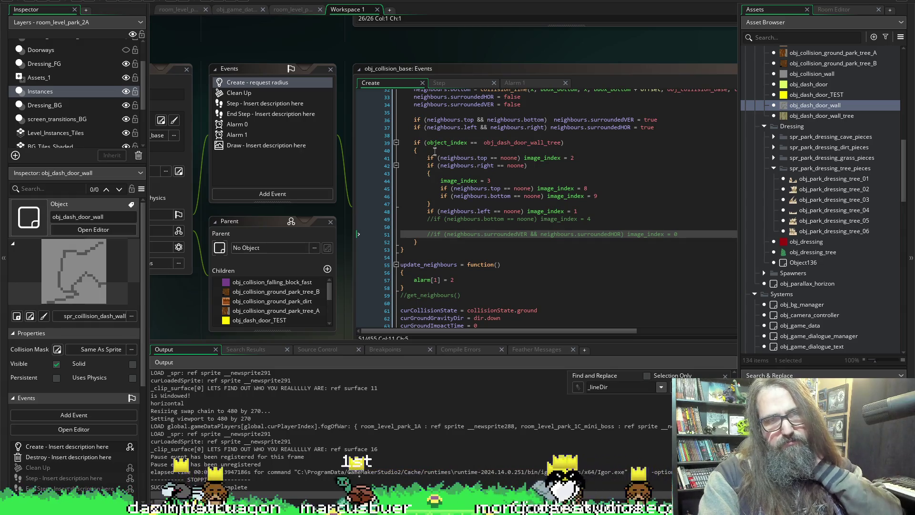
pyautogui.moveTo(472, 212)
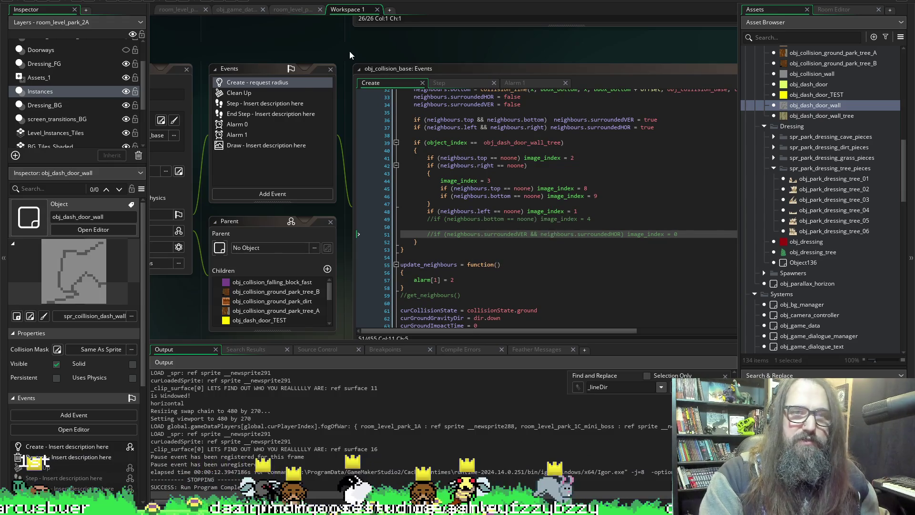
pyautogui.hscroll(-4, 349, 51)
pyautogui.hscroll(1, 350, 50)
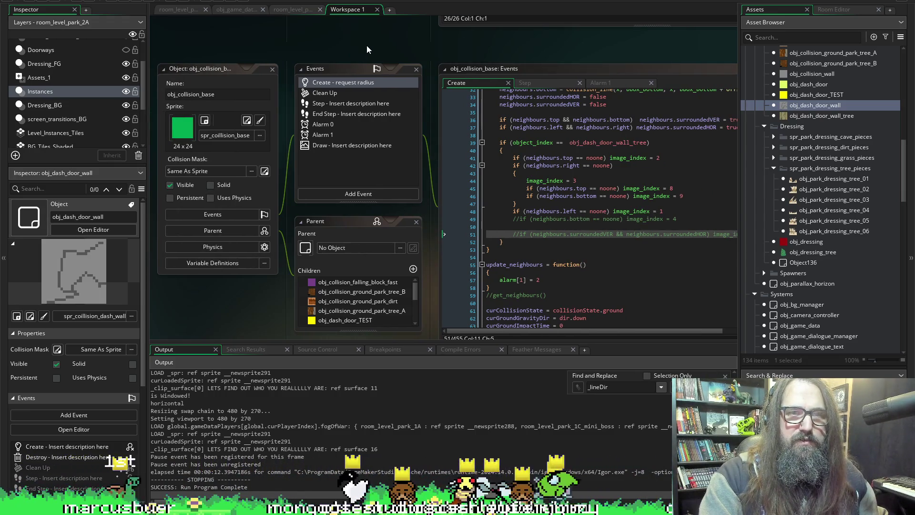
pyautogui.hscroll(4, 359, 49)
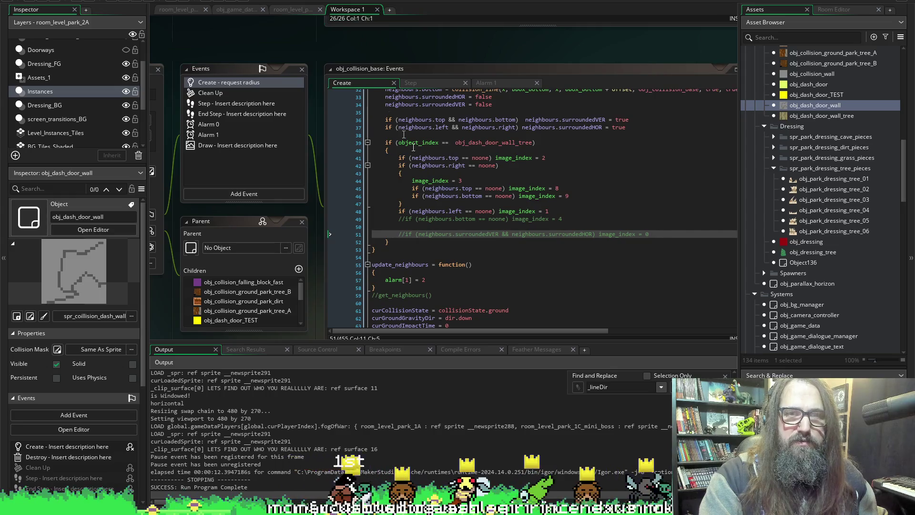
pyautogui.scroll(3, 413, 147)
pyautogui.scroll(-2, 512, 263)
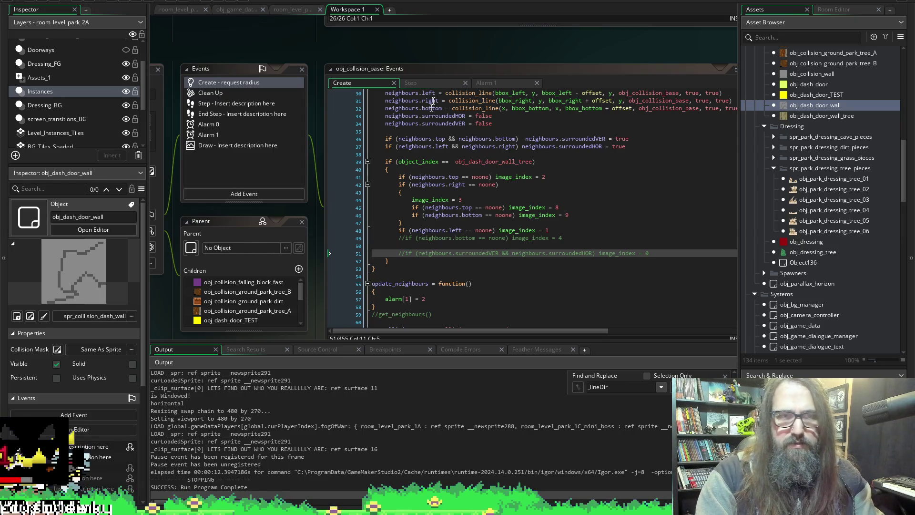
# - View the bark wall sprite's frames, from the first to frame 9
pyautogui.scroll(-15, 313, 244)
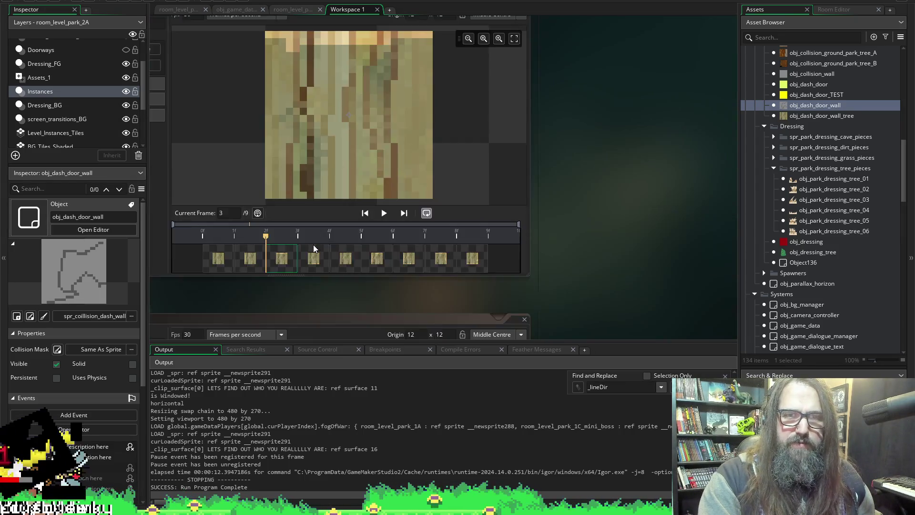
pyautogui.hscroll(-3, 571, 133)
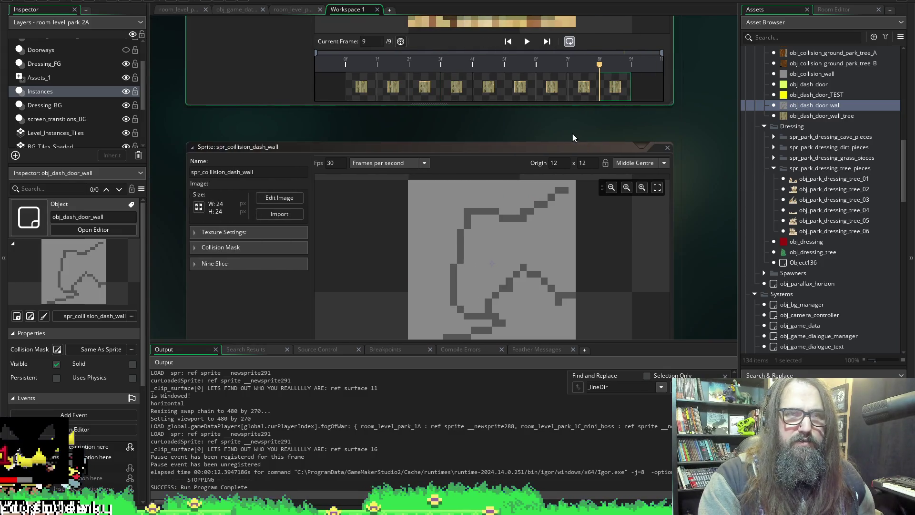
pyautogui.scroll(3, 337, 196)
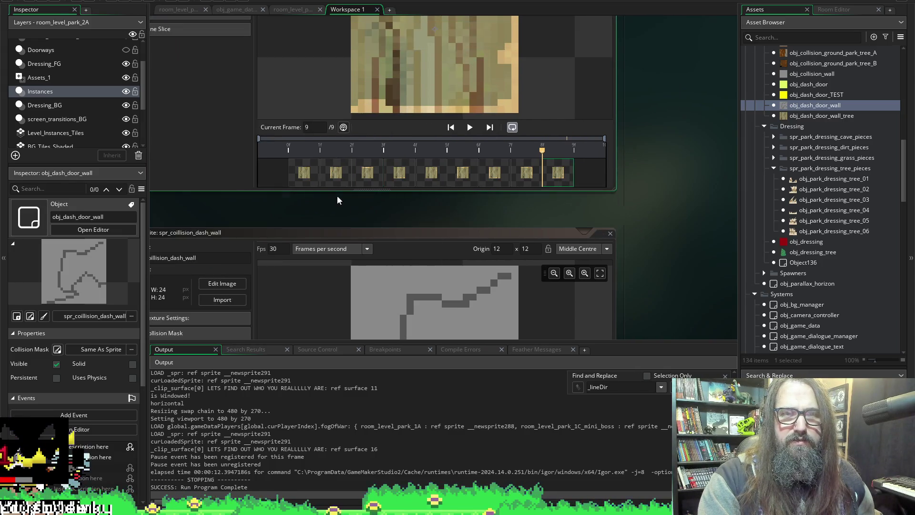
pyautogui.click(305, 171)
pyautogui.click(571, 178)
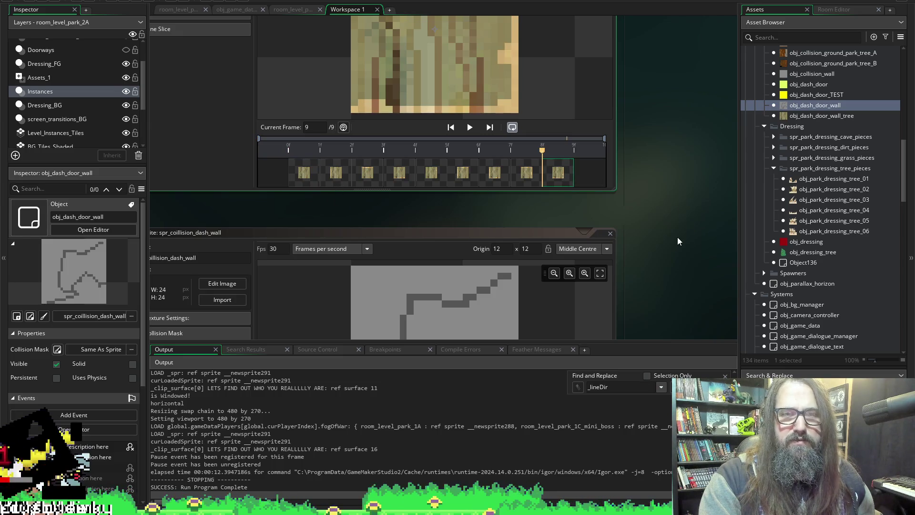
pyautogui.scroll(10, 670, 236)
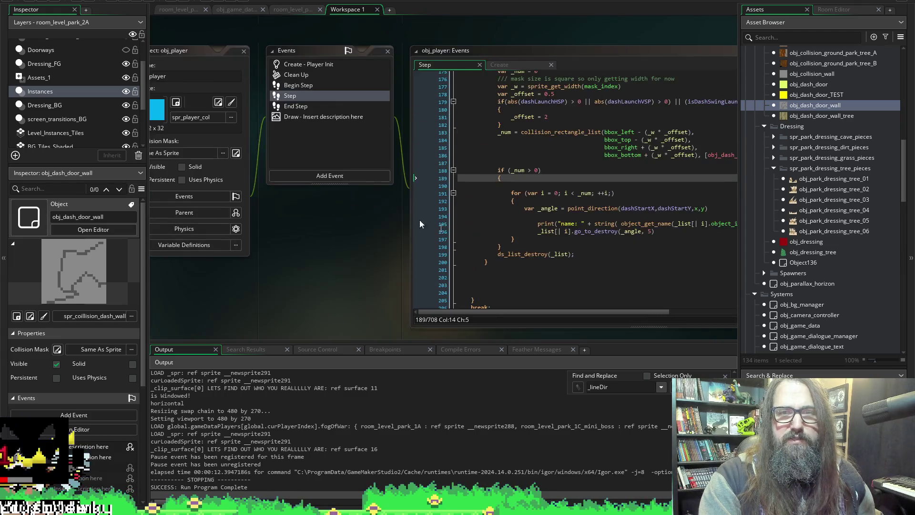
# - Change the no-top and no-bottom frames on lines 45–46 to 7 and 8, and save
pyautogui.scroll(-5, 352, 267)
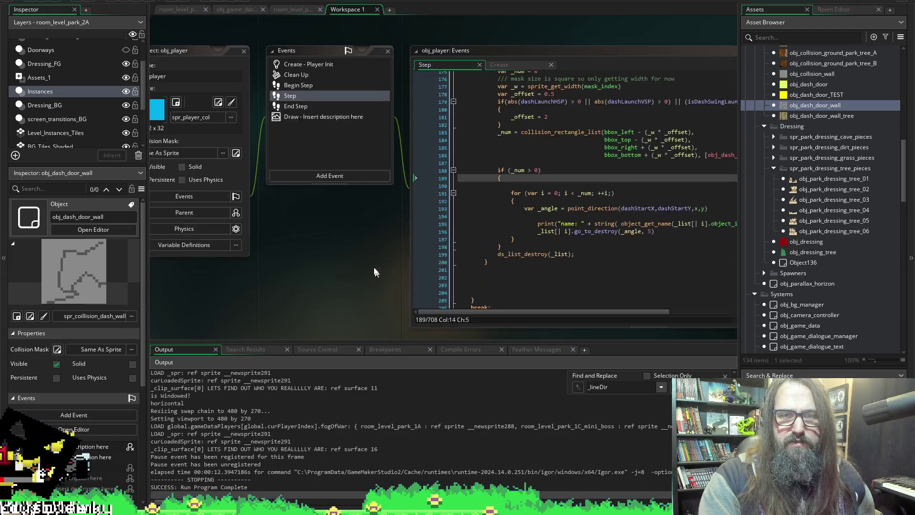
pyautogui.scroll(-10, 359, 200)
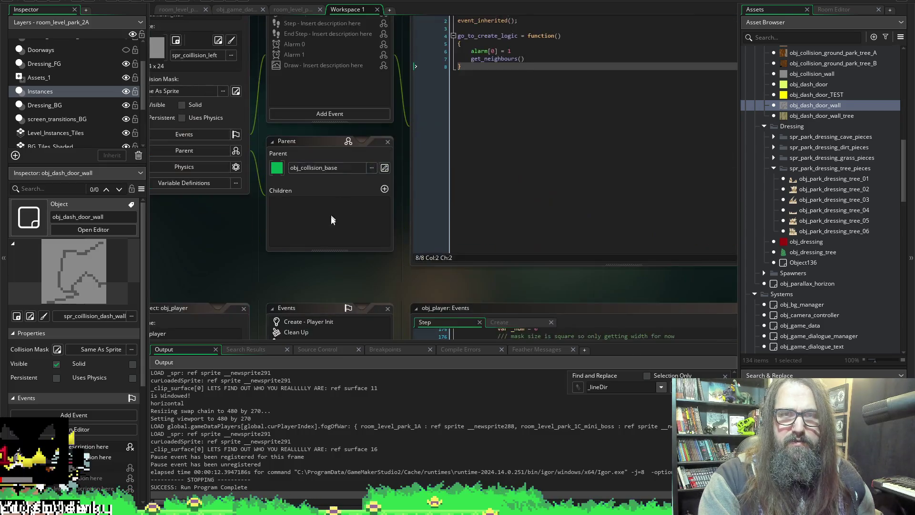
pyautogui.scroll(3, 386, 216)
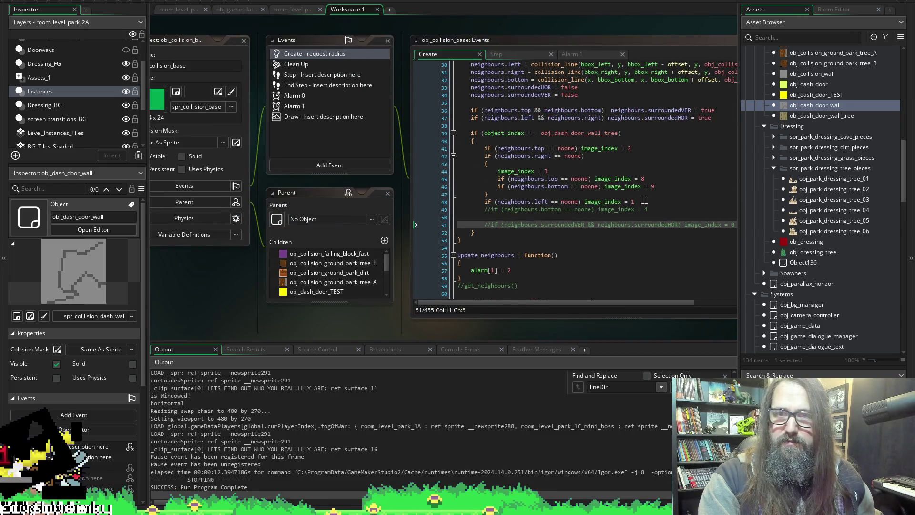
pyautogui.click(654, 179)
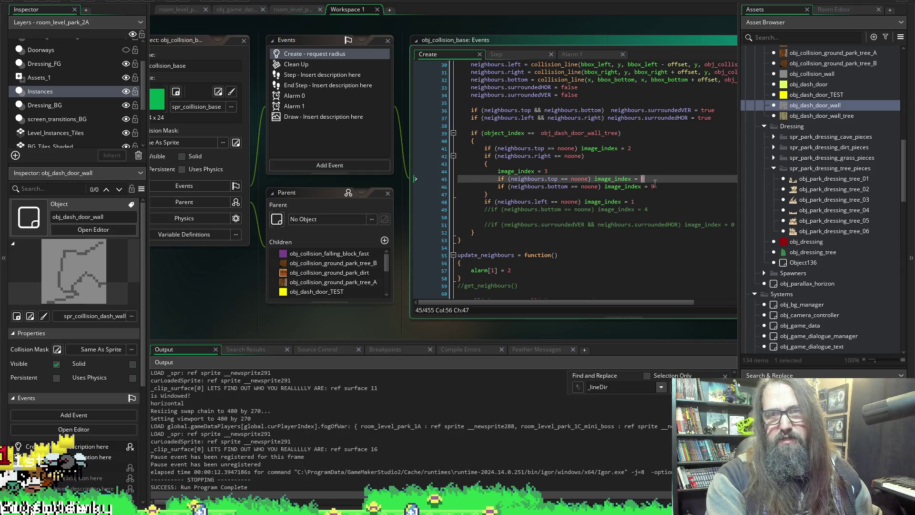
pyautogui.write('7')
pyautogui.press('Down')
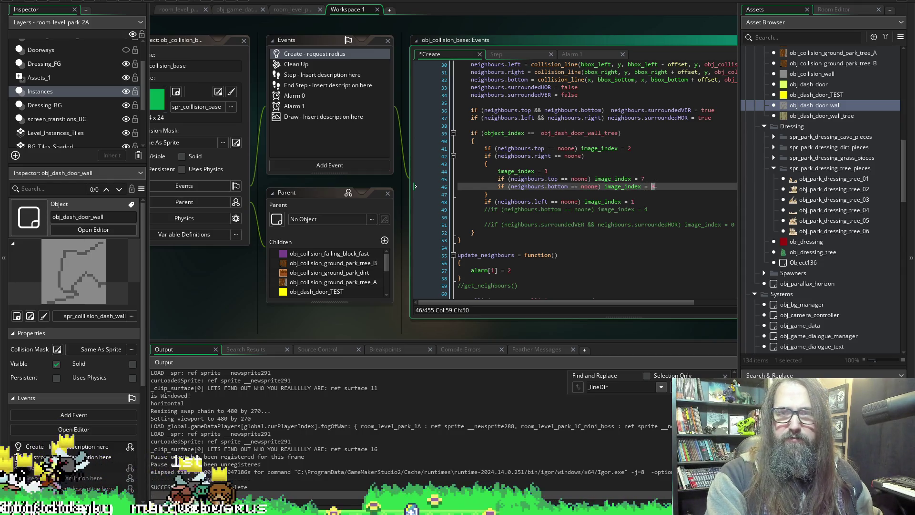
pyautogui.write('8')
pyautogui.hotkey('ctrl', 's')
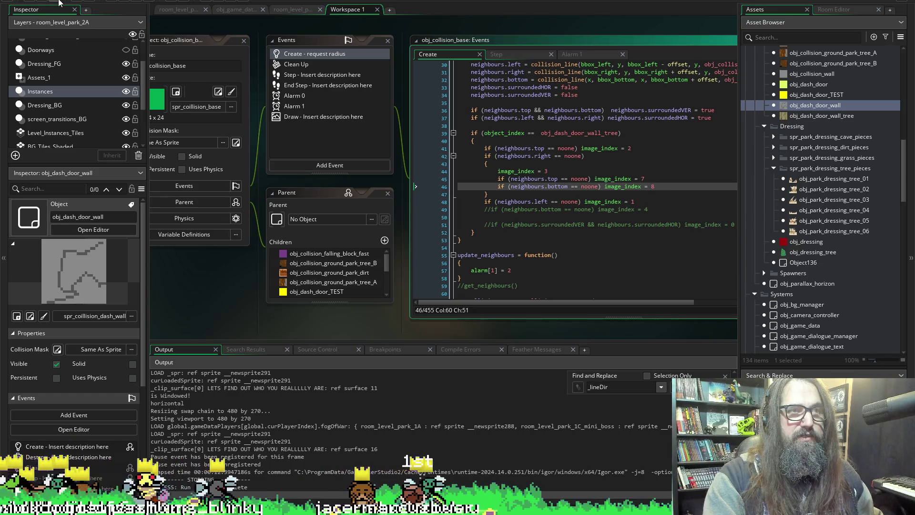
# - Build and run the game, continuing from the title menu into gameplay
pyautogui.click(124, 1)
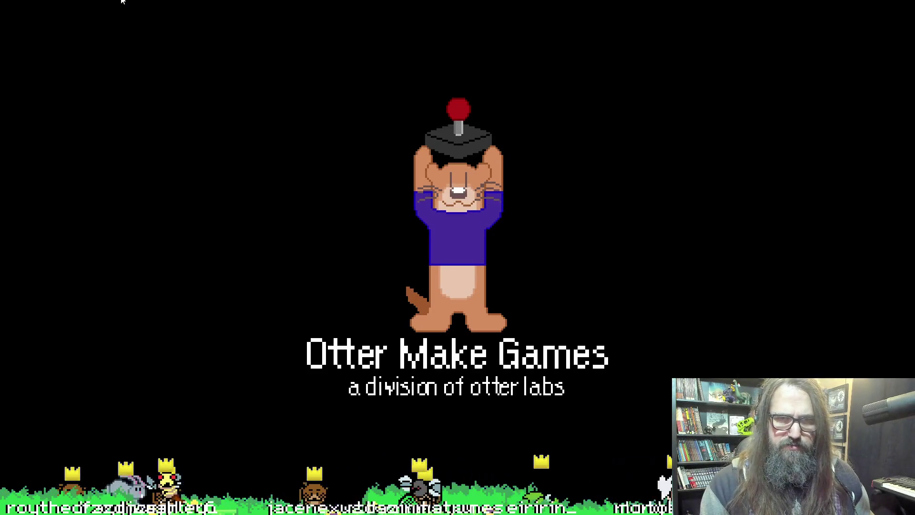
pyautogui.press('Return')
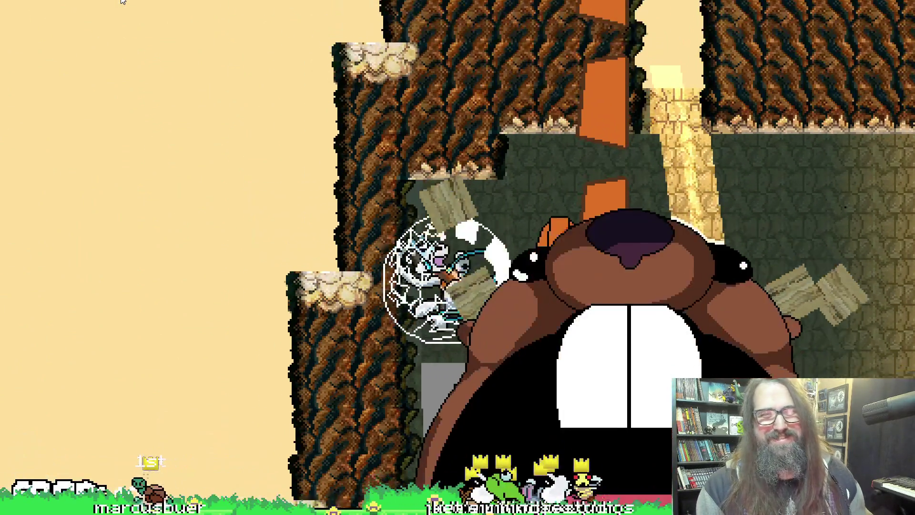
# - Exit fullscreen, stop the running game, and collapse the Output dock
pyautogui.hotkey('alt', 'Return')
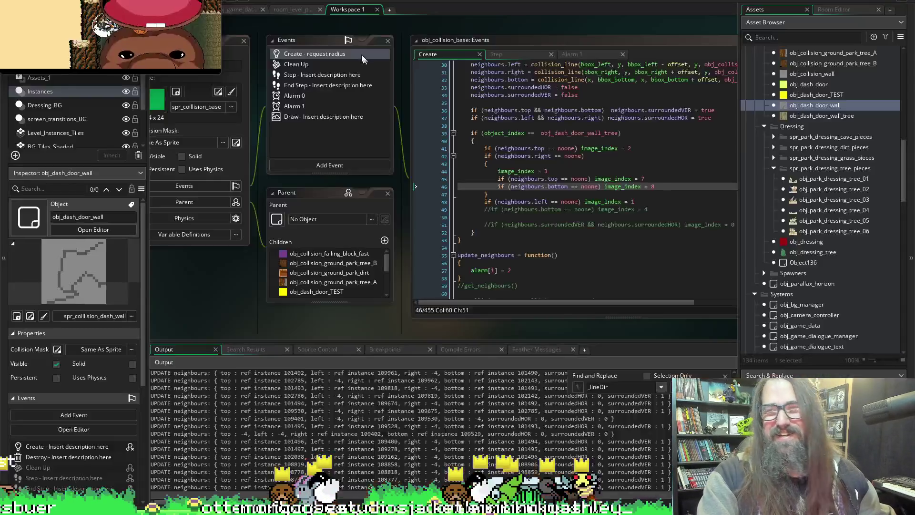
pyautogui.click(120, 1)
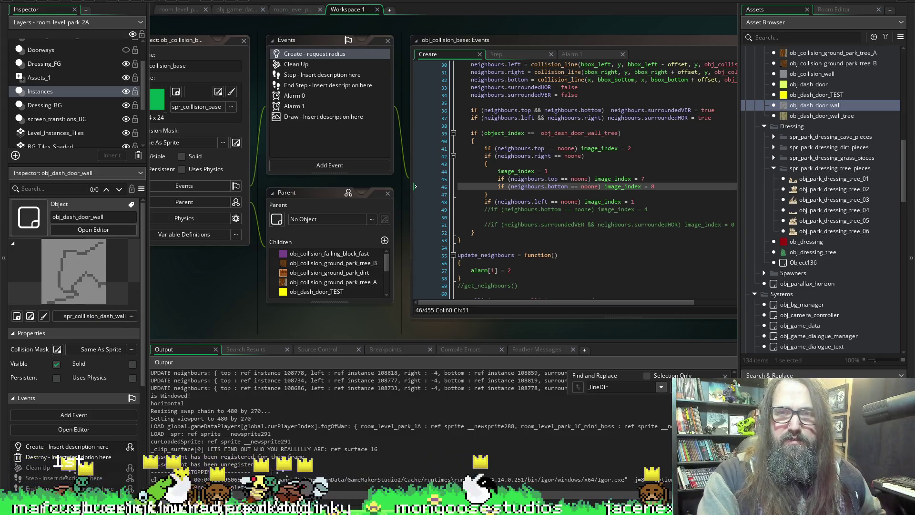
pyautogui.click(476, 333)
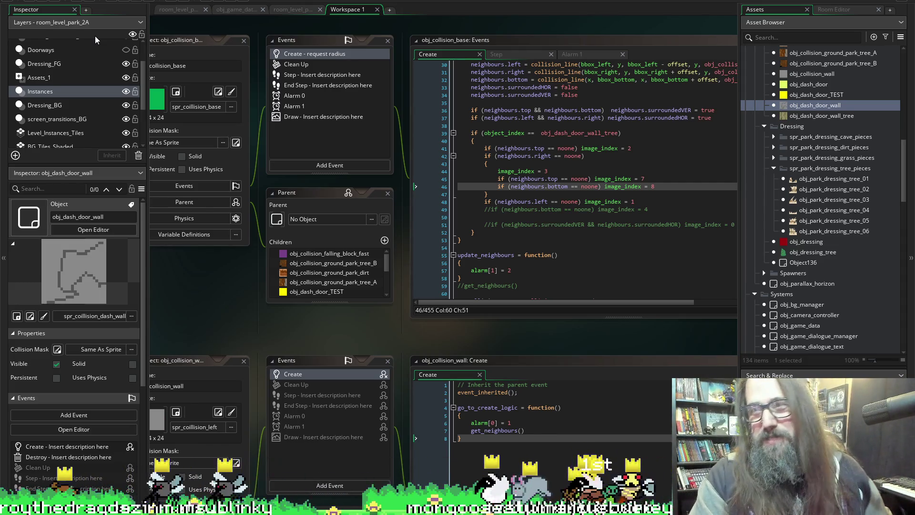
# - Hide the Doorways layer in room_level_park_2A's Layers panel
pyautogui.click(126, 50)
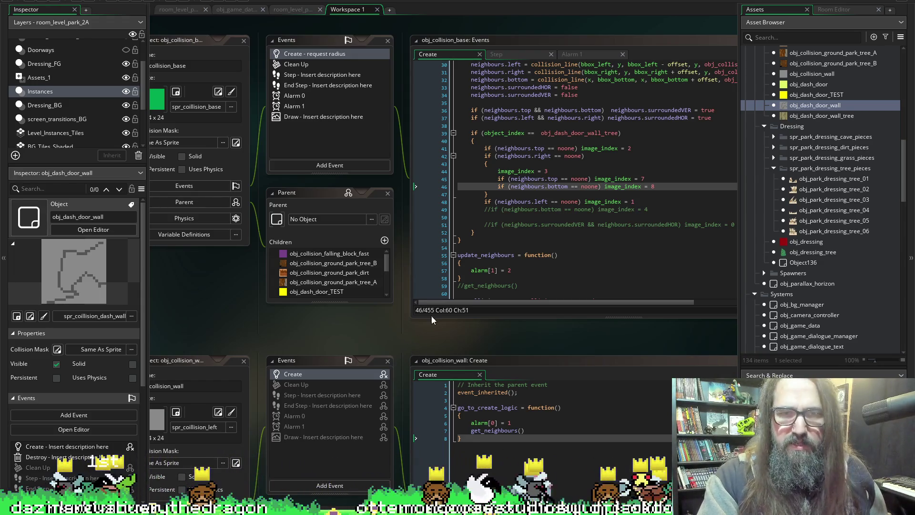
pyautogui.hscroll(2, 434, 322)
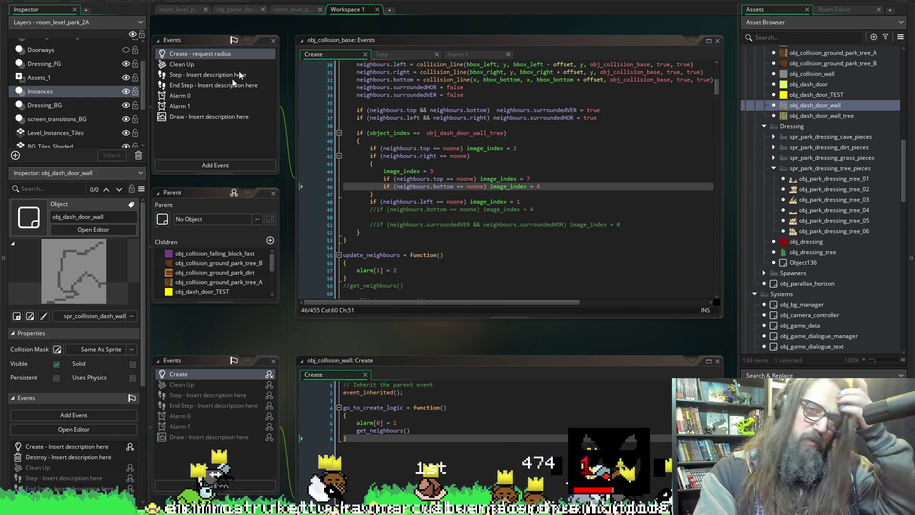
# - Duplicate the right-neighbour block below itself and change the copy's check to the left neighbour
pyautogui.click(368, 156)
pyautogui.moveTo(368, 156); pyautogui.dragTo(374, 164)
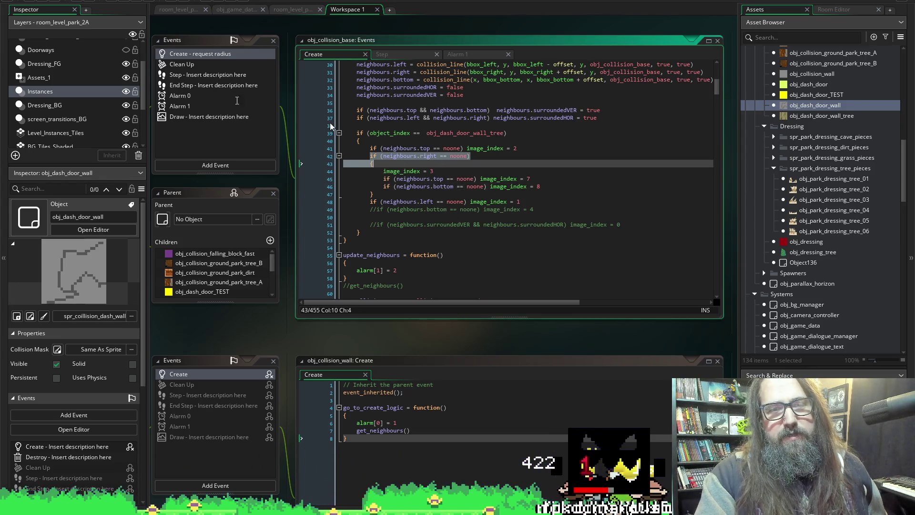
pyautogui.keyDown('shift'); pyautogui.click(375, 194); pyautogui.keyUp('shift')
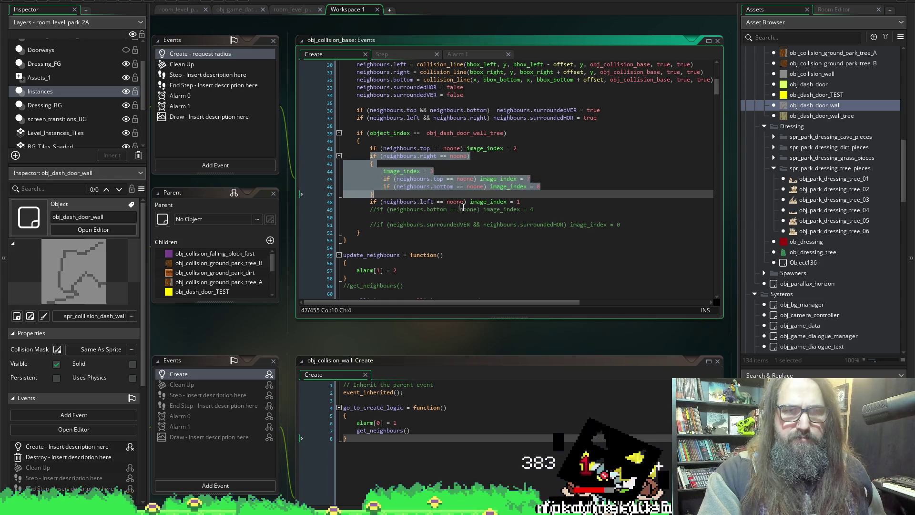
pyautogui.click(382, 191)
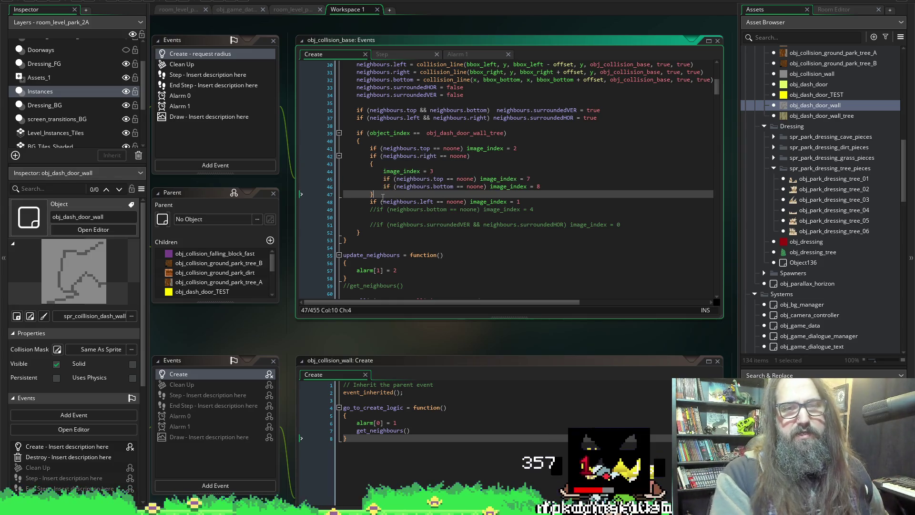
pyautogui.press('Return')
pyautogui.write('if (neighbours.right == noone) \t\t{ \t\t\timage_index = 3 \t\t\tif (neighbours.top == noone) image_index = 7 \t\t\tif (neighbours.bottom == noone) image_index = 8 \t\t}')
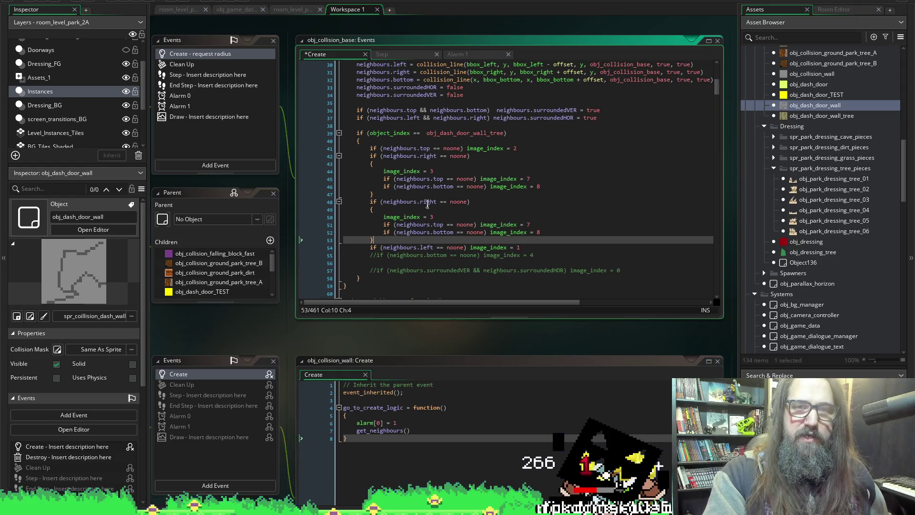
pyautogui.doubleClick(427, 202)
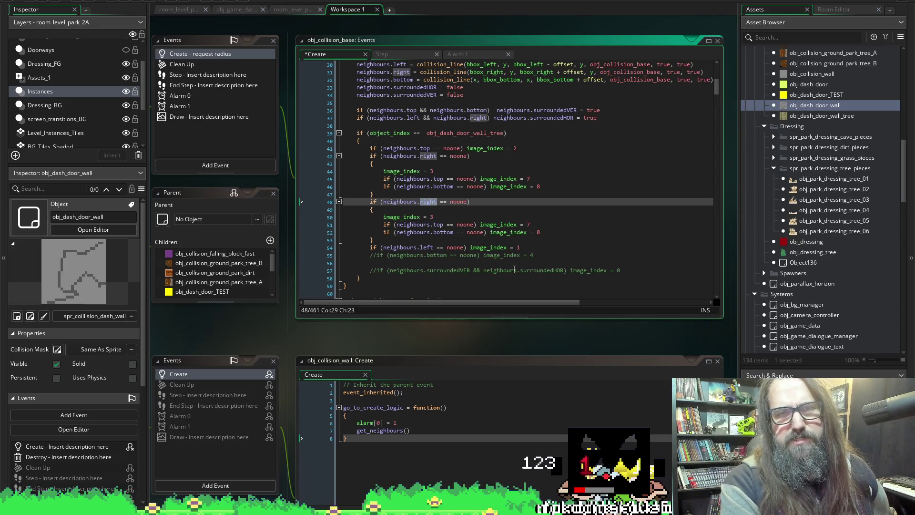
pyautogui.write('li')
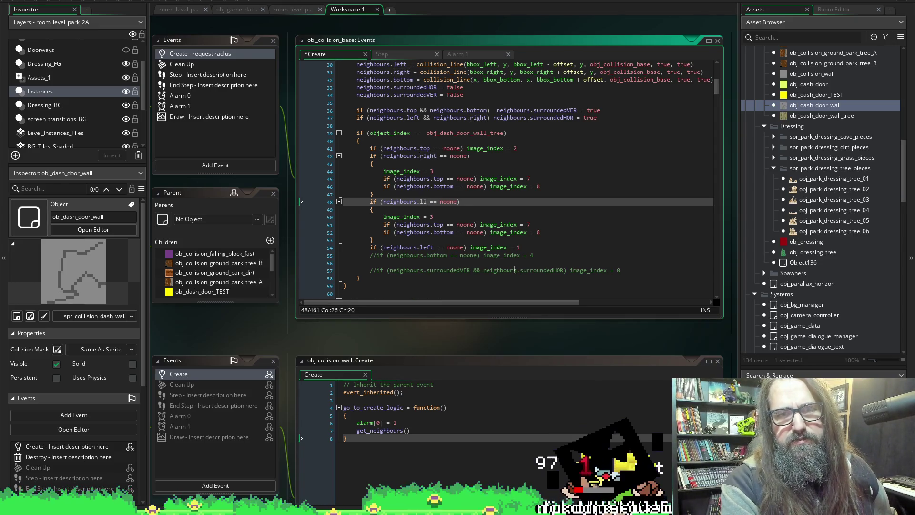
pyautogui.write('ft')
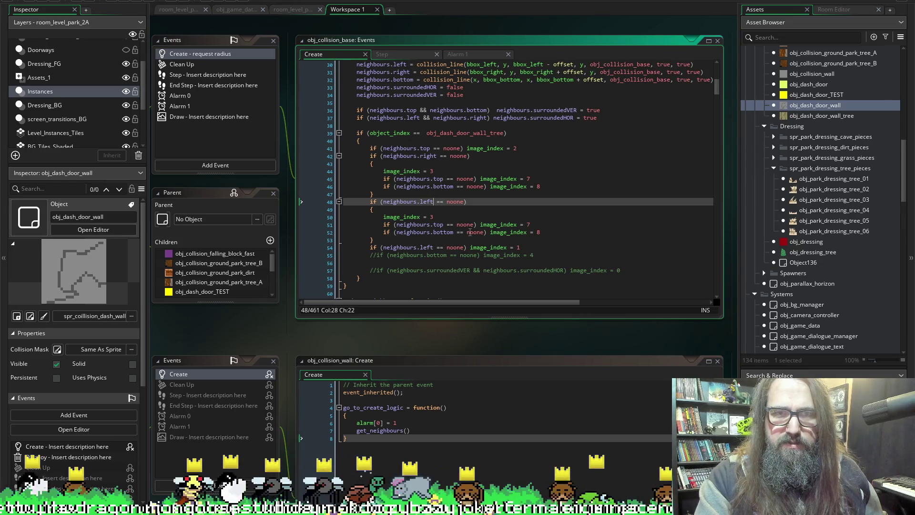
# - Set image_index to 3 on line 44
pyautogui.click(357, 247)
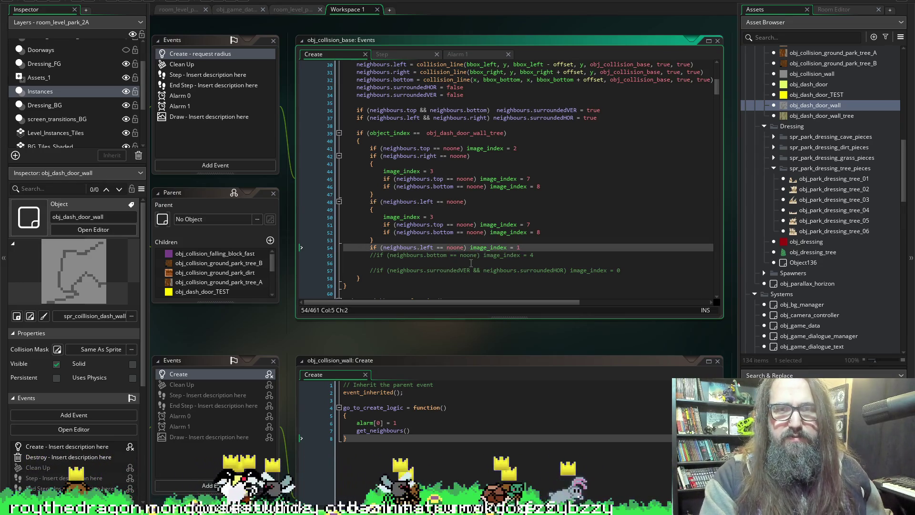
pyautogui.press('Right')
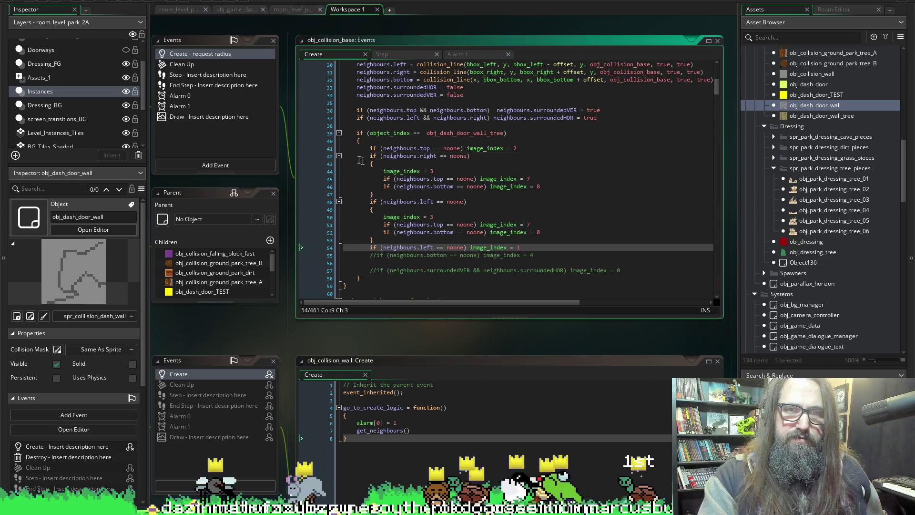
pyautogui.click(431, 170)
pyautogui.write('3')
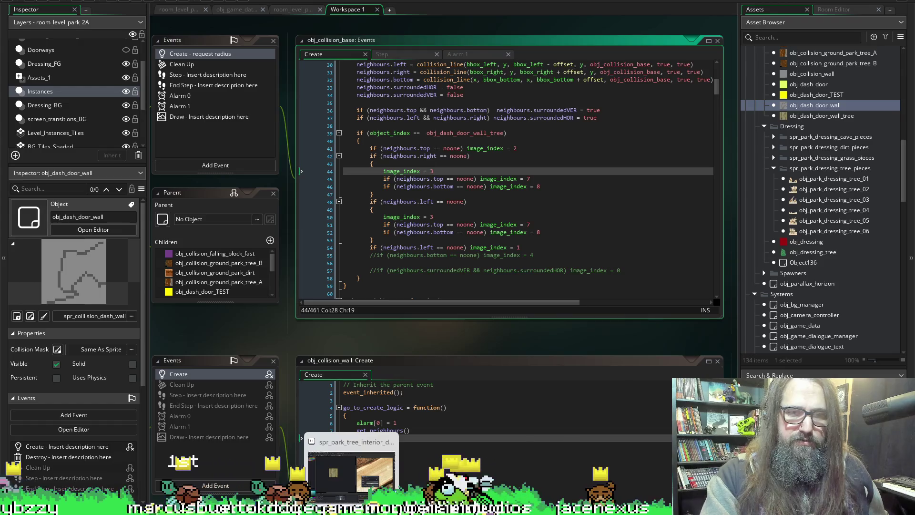
pyautogui.click(351, 470)
# - Step through frames 3, 4 and 5 of the tree-bark sprite's timeline in Aseprite
pyautogui.click(319, 427)
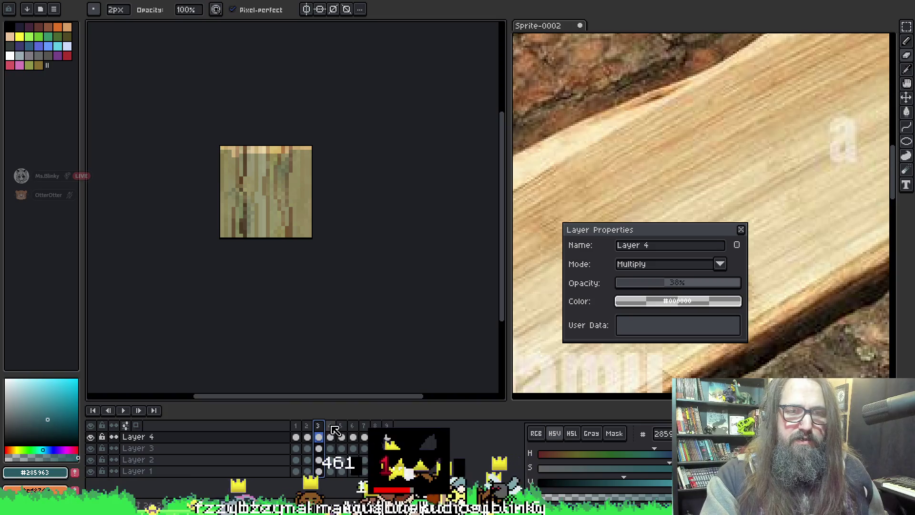
pyautogui.click(331, 426)
pyautogui.click(341, 427)
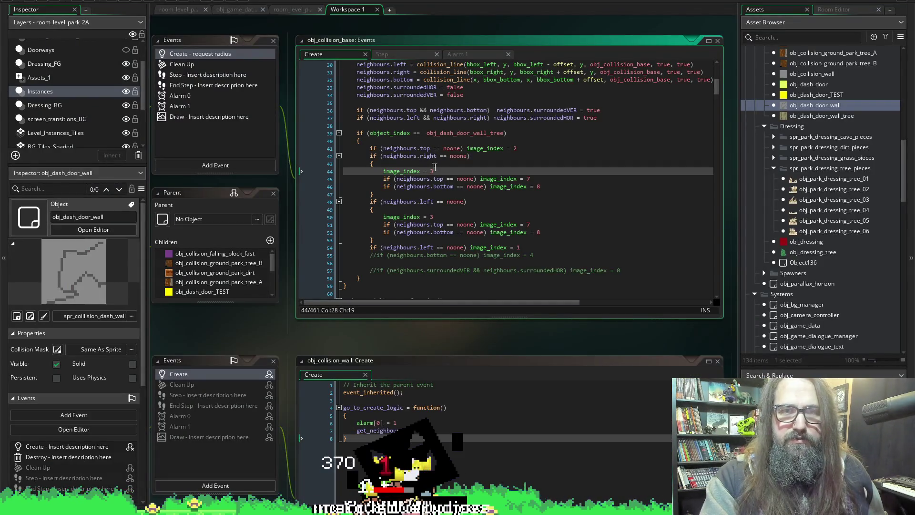
# - Change line 44 to image_index 5, comment out lines 48–53, and start a test run
pyautogui.press('BackSpace')
pyautogui.write('5')
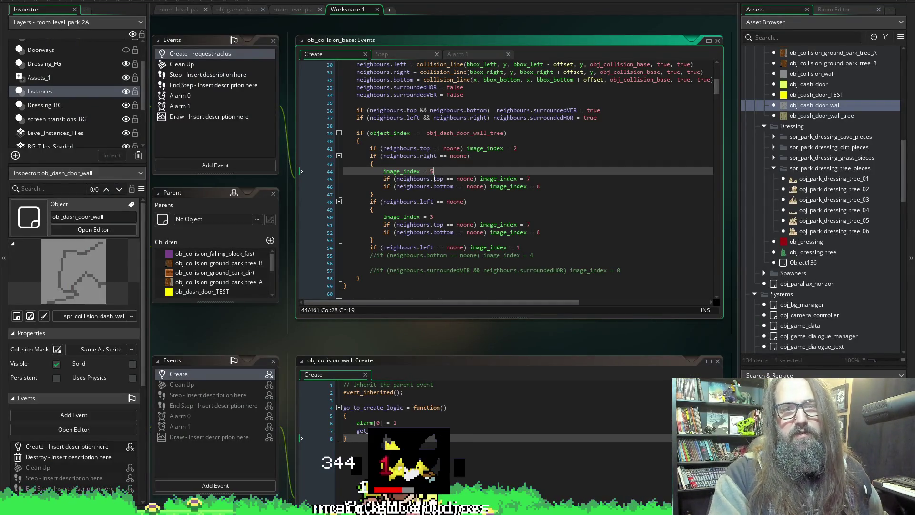
pyautogui.moveTo(374, 240)
pyautogui.mouseDown()
pyautogui.moveTo(334, 230)
pyautogui.moveTo(328, 204)
pyautogui.mouseUp()
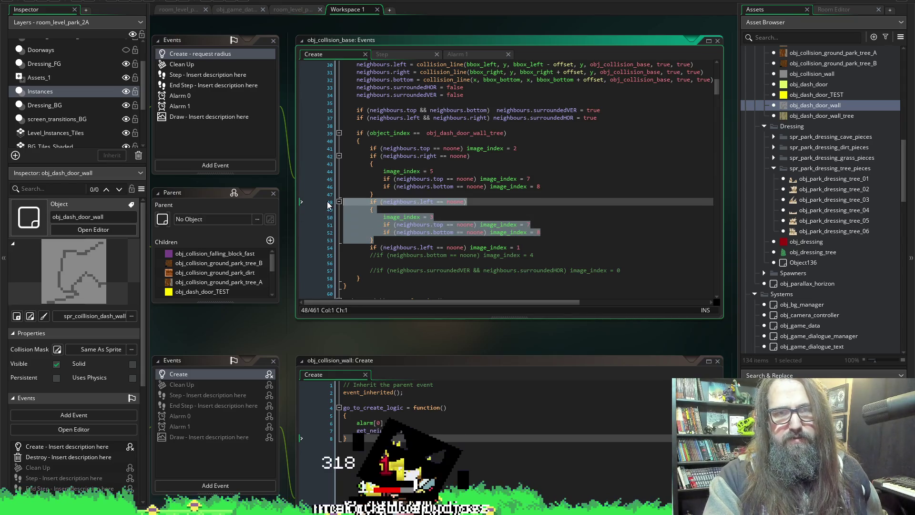
pyautogui.hotkey('ctrl', 'k')
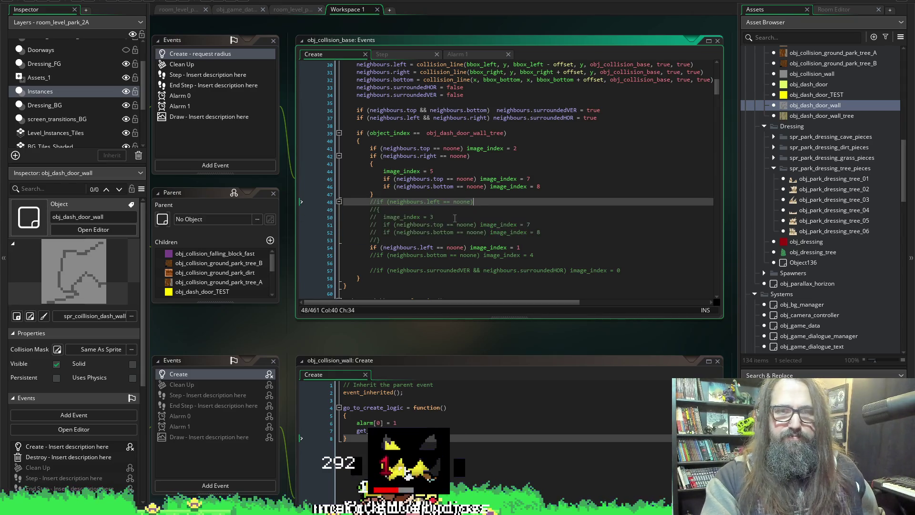
pyautogui.click(125, 2)
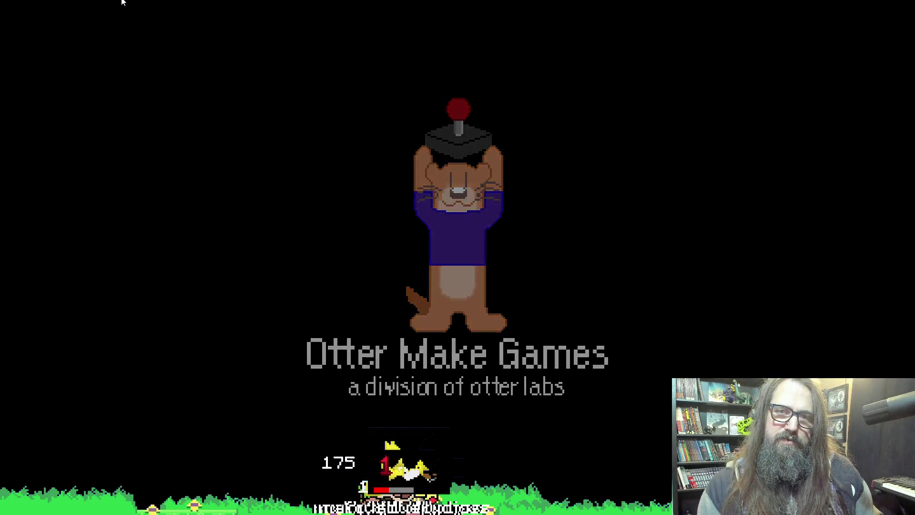
# - Enter the level from the title menu and walk the player right toward the tree walls
pyautogui.press('Return')
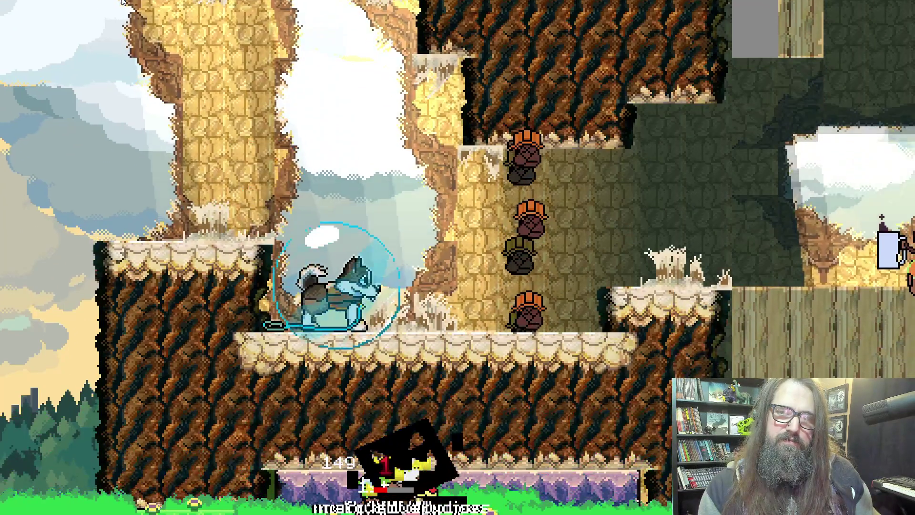
pyautogui.press('Right')
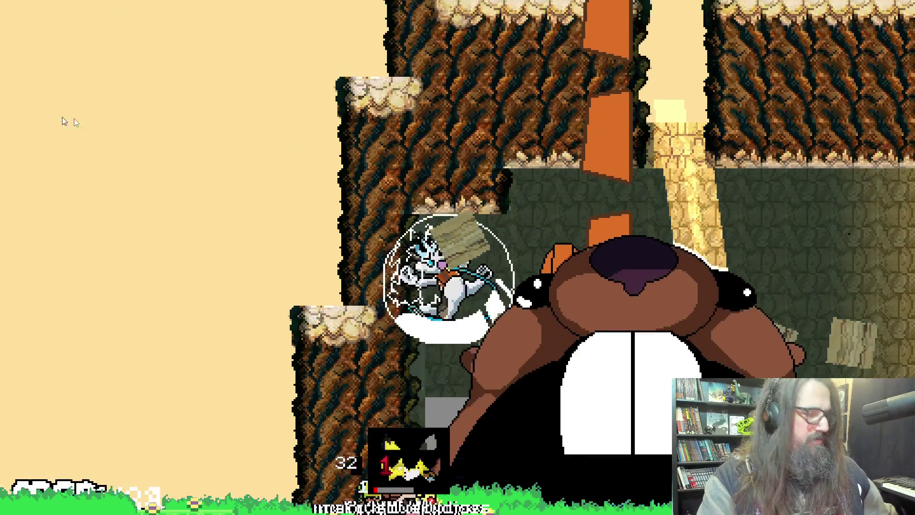
# - Return to the IDE, stop the running game, and refocus the image_index = 5 line
pyautogui.hotkey('alt', 'Tab')
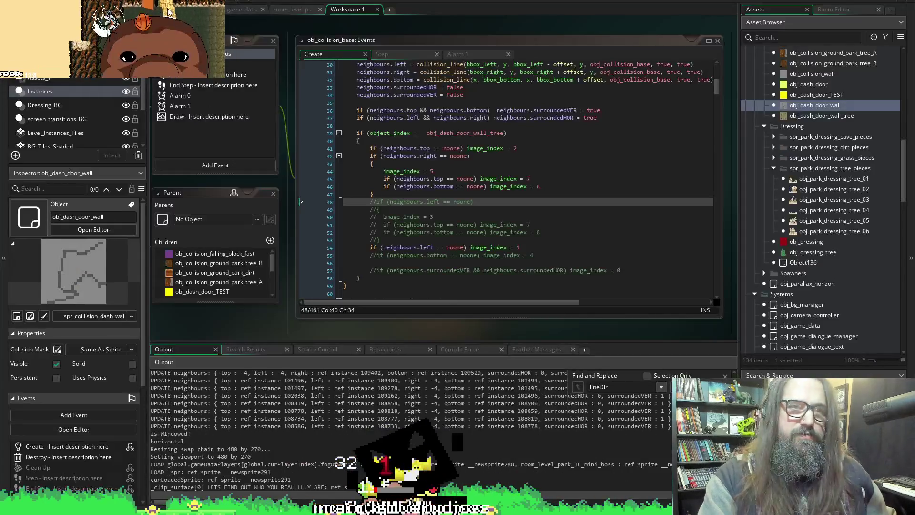
pyautogui.click(137, 1)
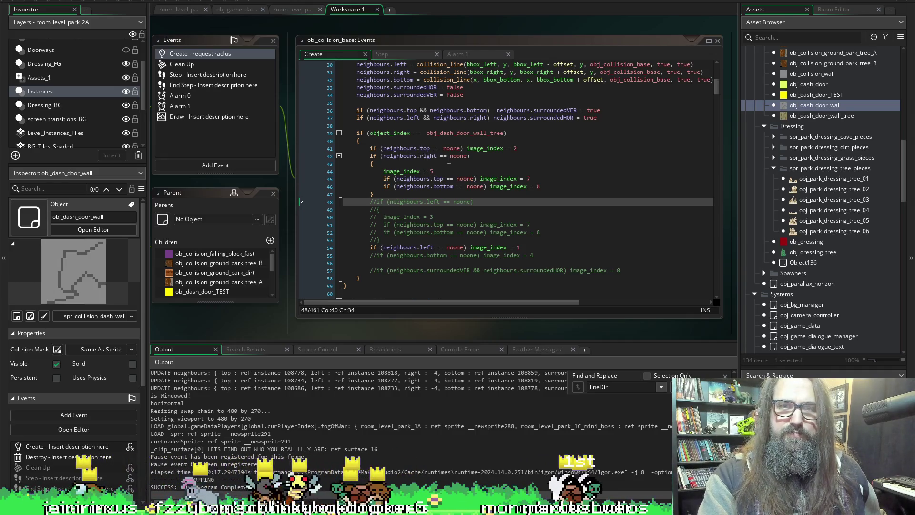
pyautogui.click(440, 171)
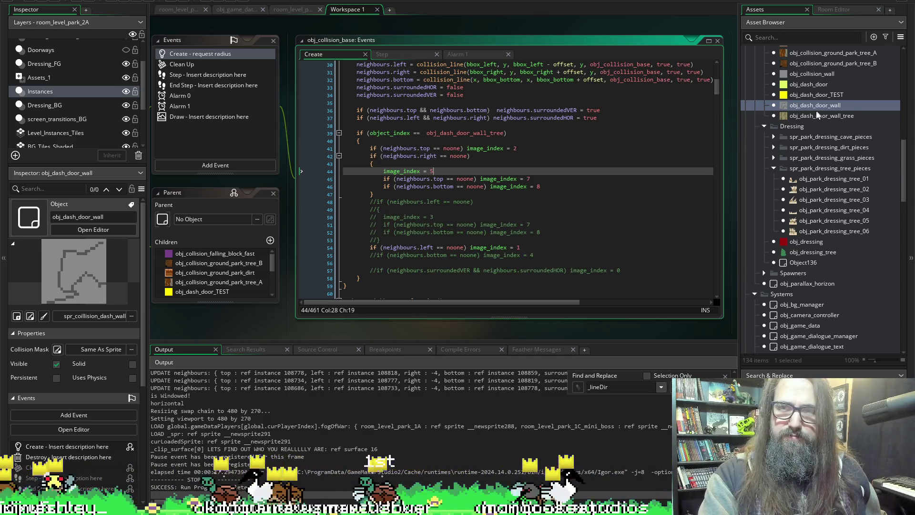
# - Open obj_dash_door_wall_tree, compare its spr_coillision_dash_wall_tree frames, and scroll back to the code
pyautogui.doubleClick(804, 118)
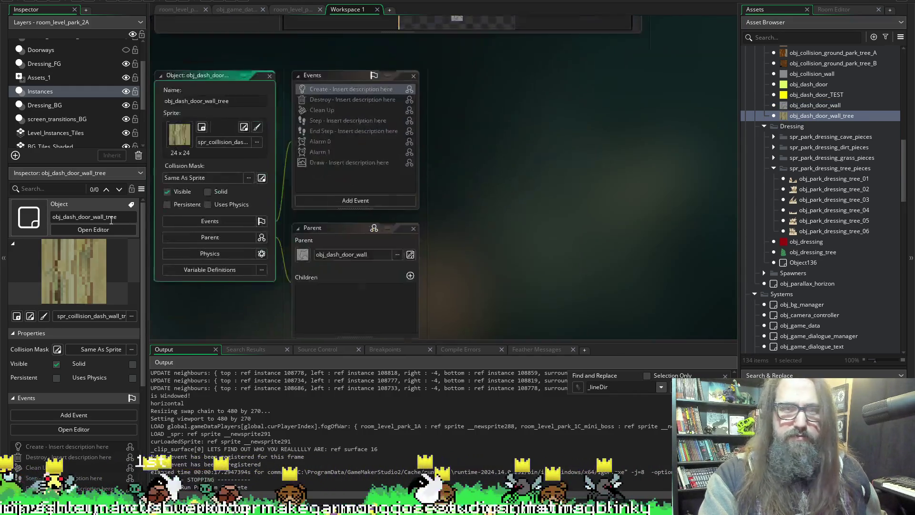
pyautogui.click(248, 94)
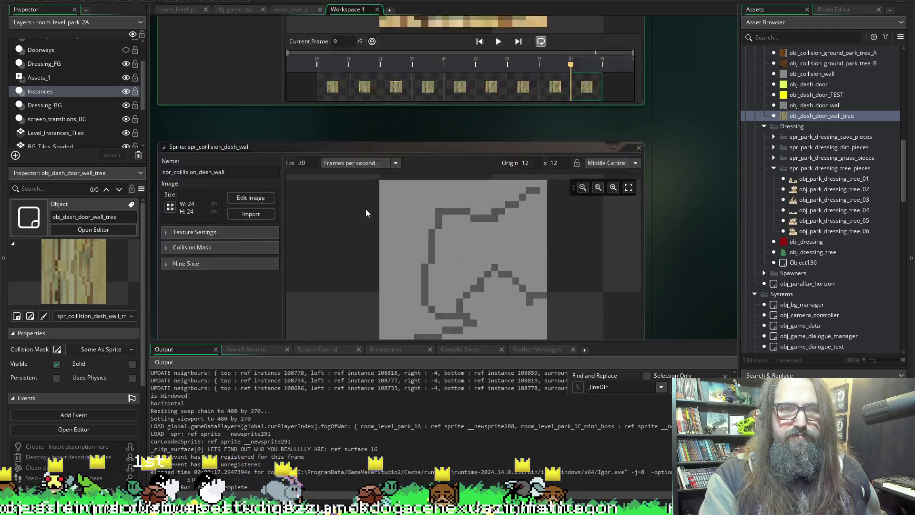
pyautogui.click(328, 301)
pyautogui.click(367, 296)
pyautogui.click(402, 297)
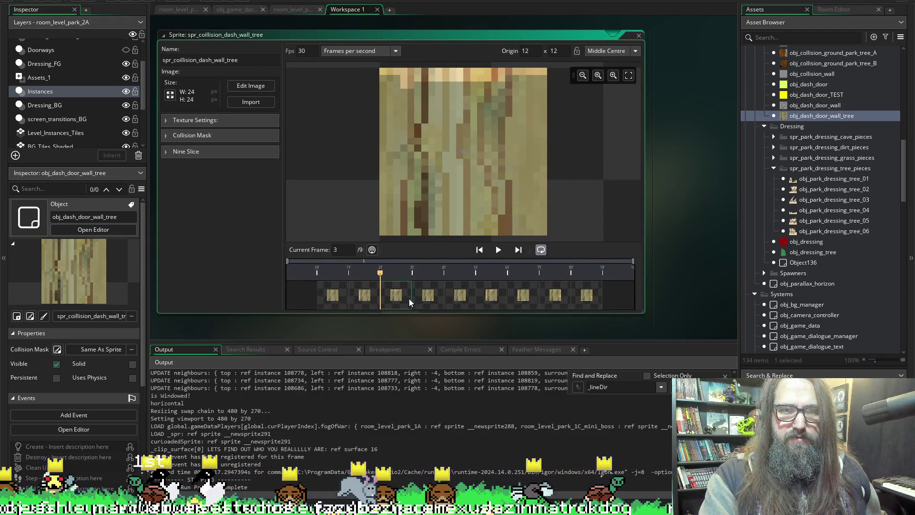
pyautogui.click(431, 293)
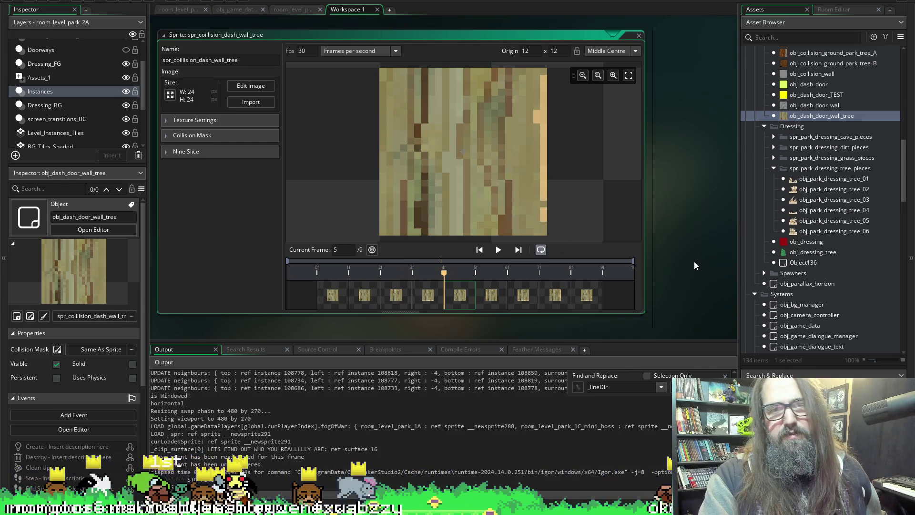
pyautogui.scroll(5, 698, 261)
pyautogui.scroll(10, 700, 258)
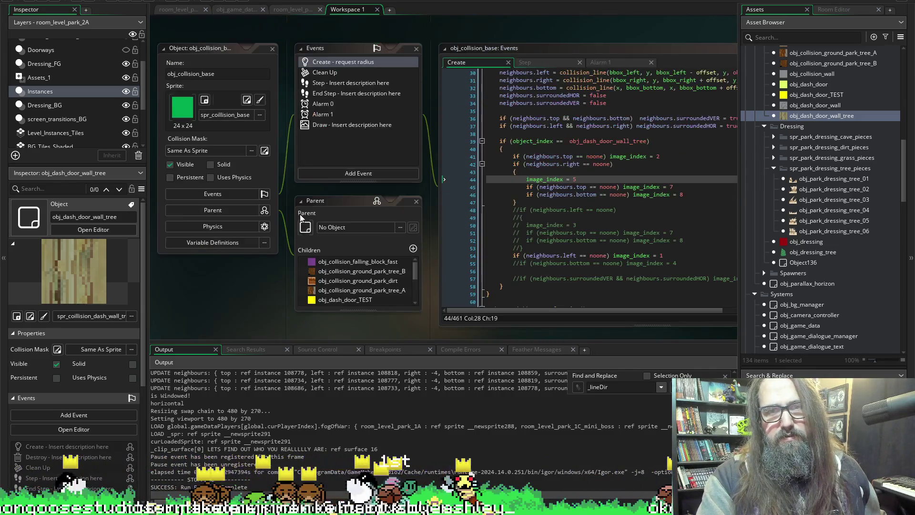
pyautogui.scroll(1, 477, 191)
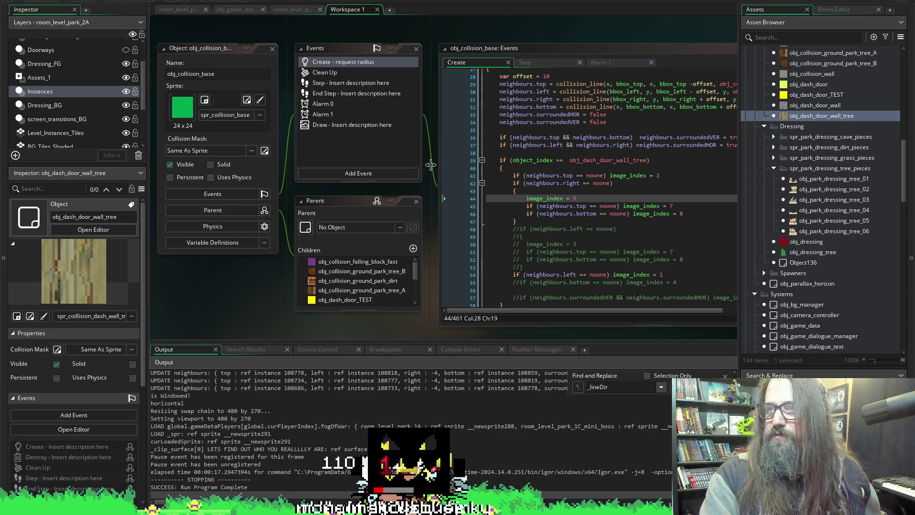
pyautogui.moveTo(505, 120)
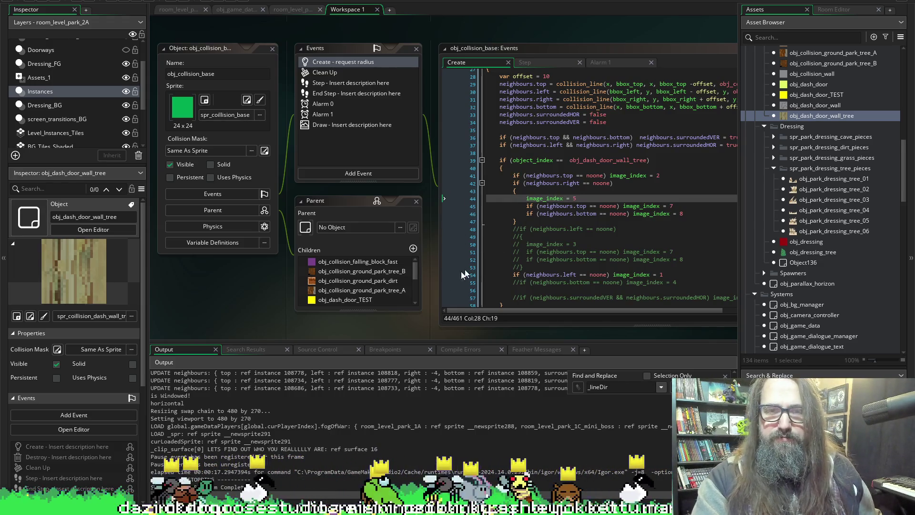
pyautogui.hscroll(2, 344, 328)
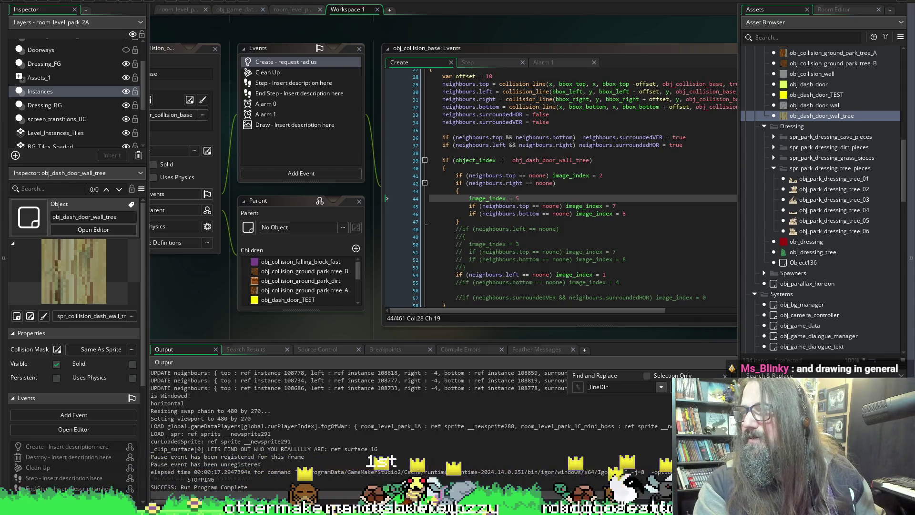
# - Check the Discord screen share, then return to GameMaker and launch another test run
pyautogui.hotkey('alt', 'Tab')
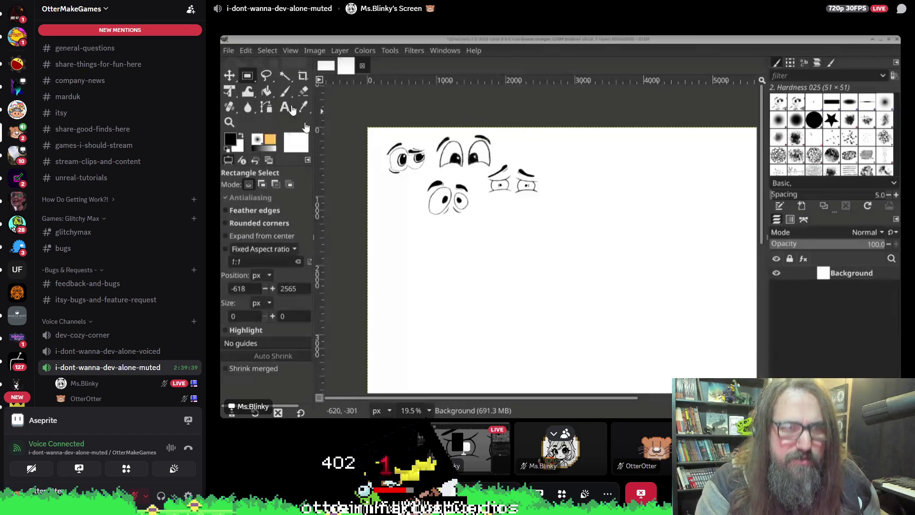
pyautogui.hotkey('alt', 'Tab')
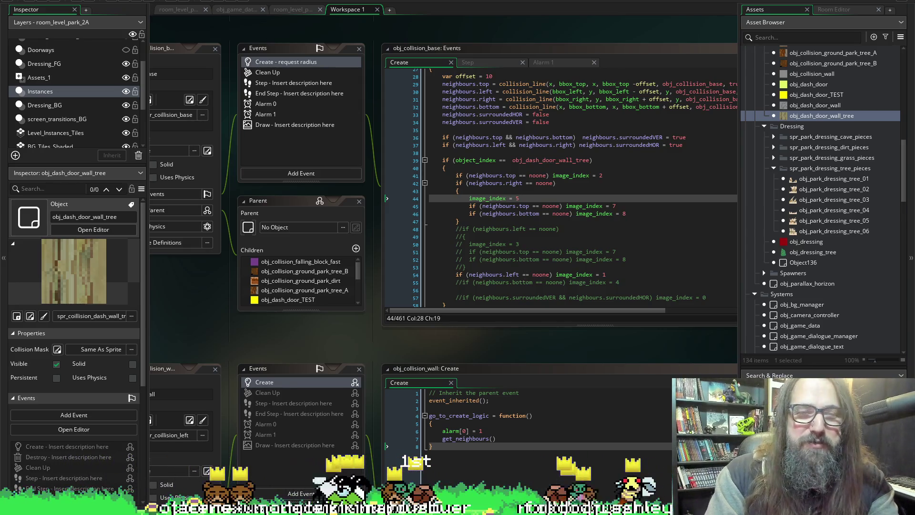
pyautogui.click(126, 3)
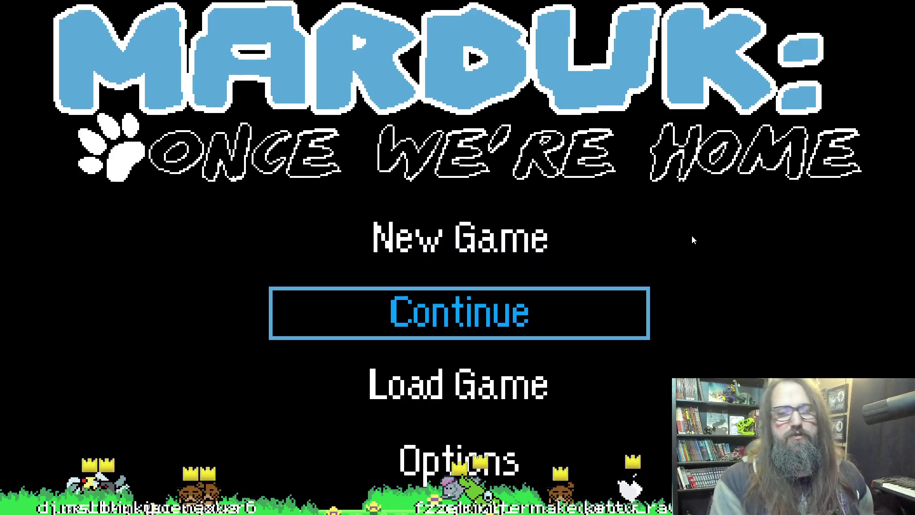
# - Continue past the MARDUK title menu, play through the tree-wall level, then return to the editor
pyautogui.press('Return')
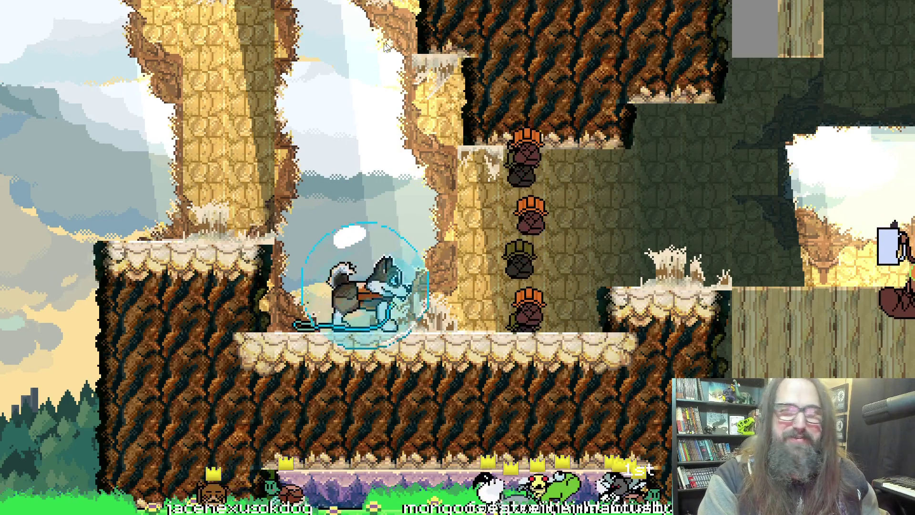
pyautogui.hotkey('alt', 'Tab')
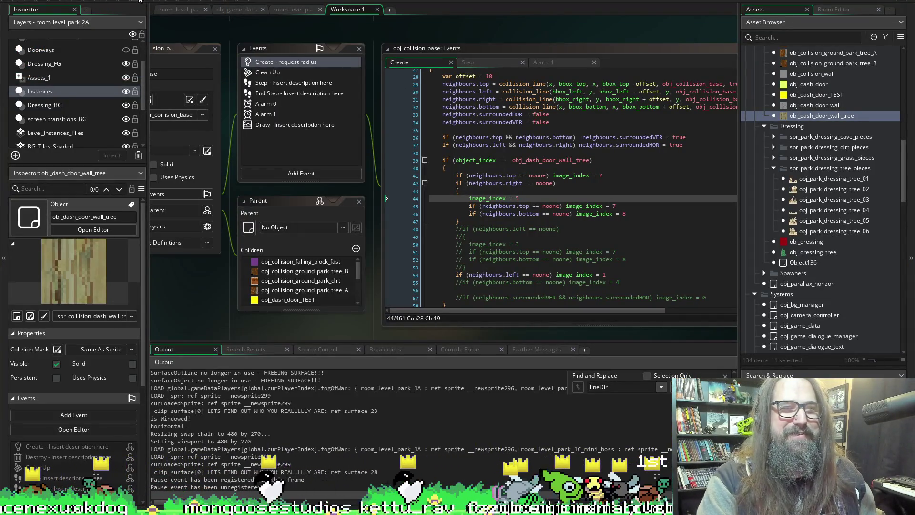